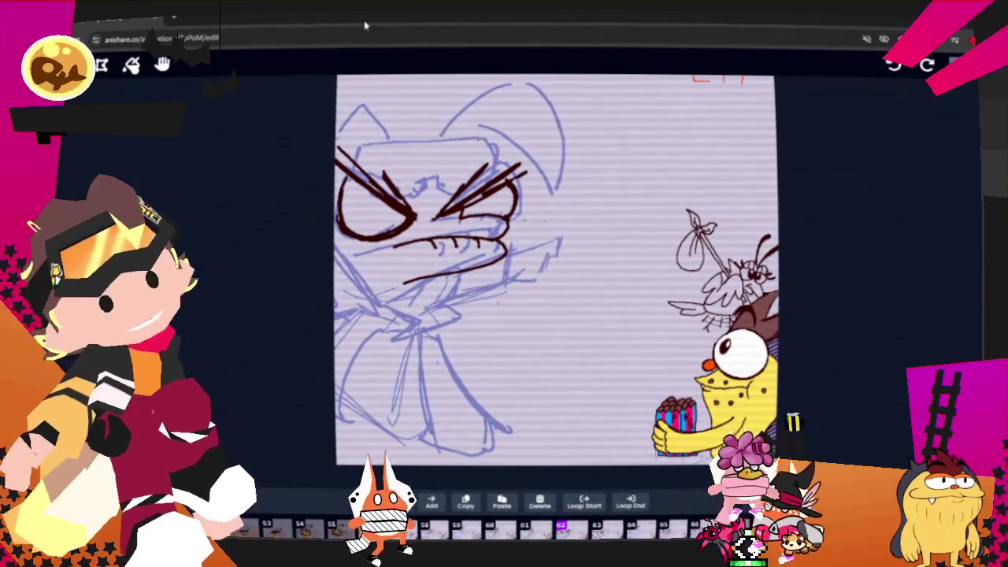
# Erase the old lower-right rough strokes and sketch new blue body and arm lines
pyautogui.press('l')
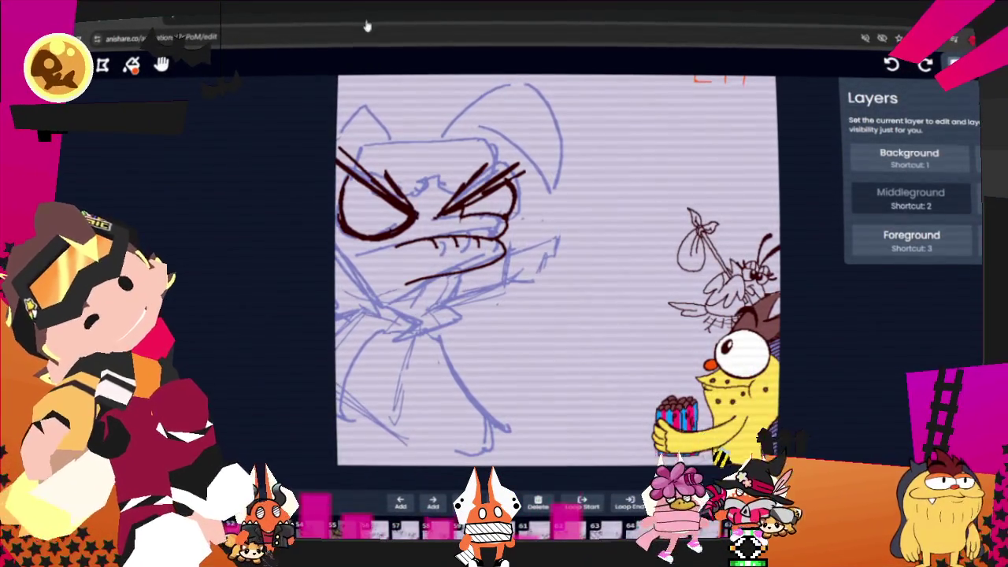
pyautogui.press('l')
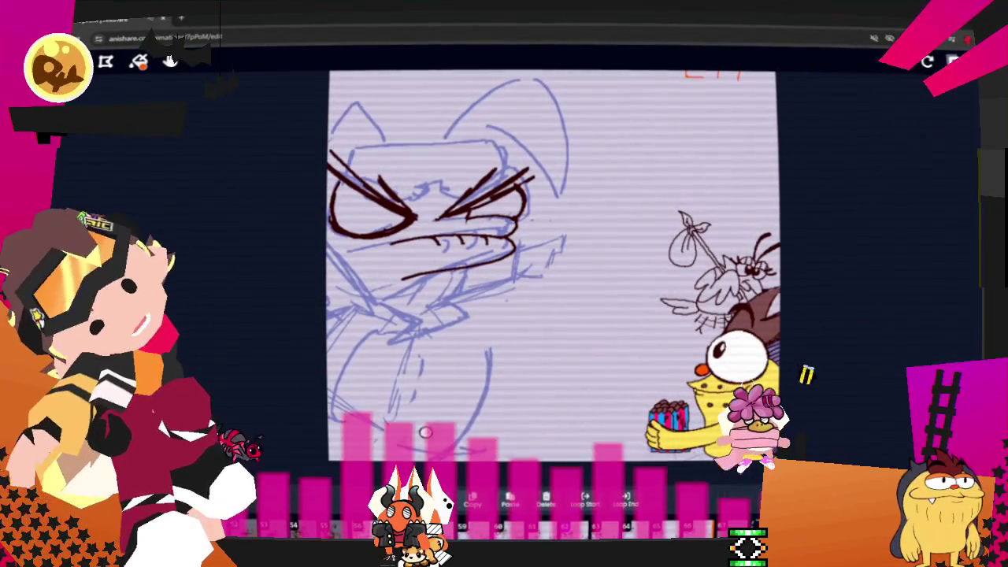
pyautogui.moveTo(420, 420); pyautogui.dragTo(470, 420)
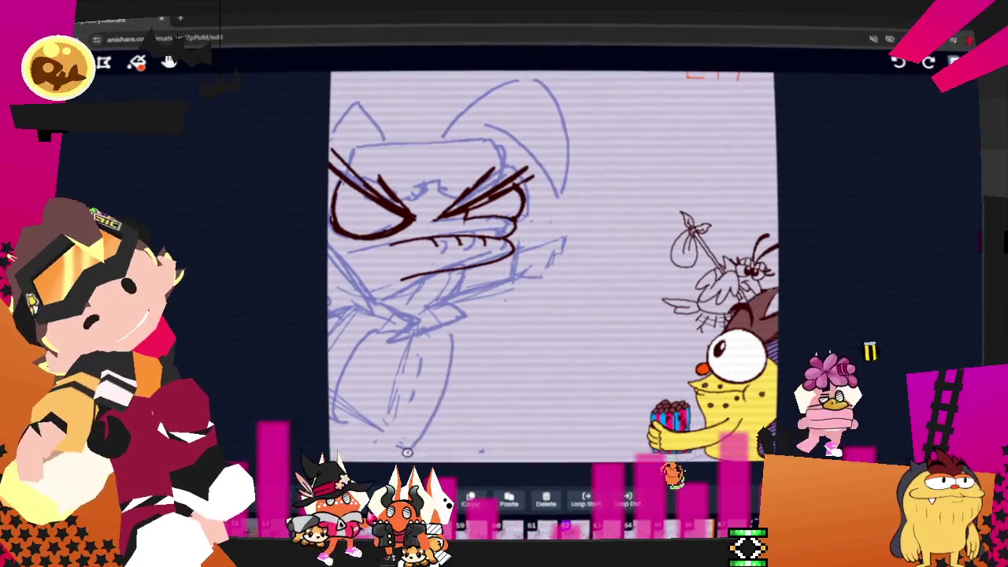
pyautogui.moveTo(444, 338); pyautogui.dragTo(399, 450)
pyautogui.moveTo(508, 426); pyautogui.dragTo(476, 454)
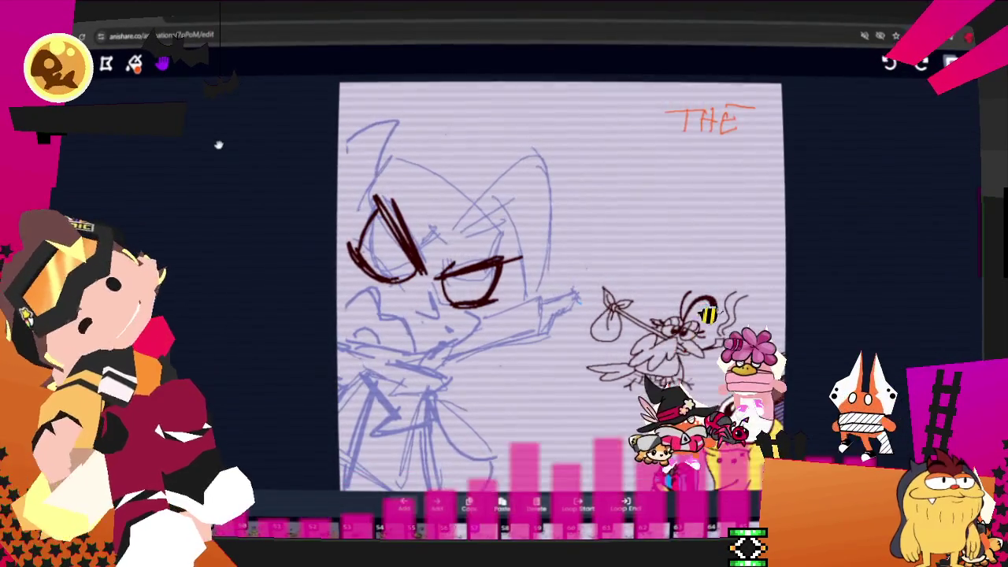
# Make Foreground the active layer and ink a first curve along the cat's jaw
pyautogui.press('l')
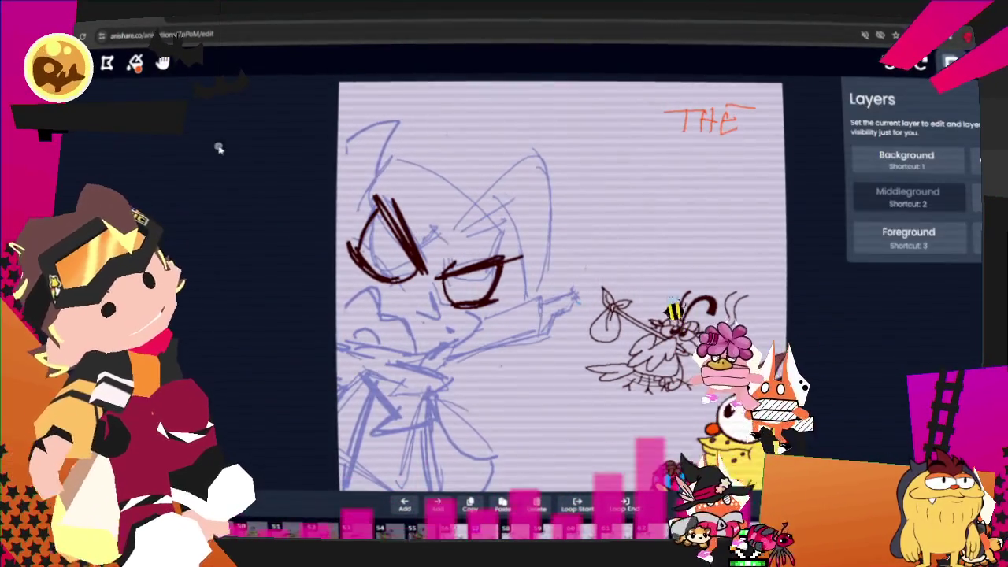
pyautogui.press('2')
pyautogui.press('3')
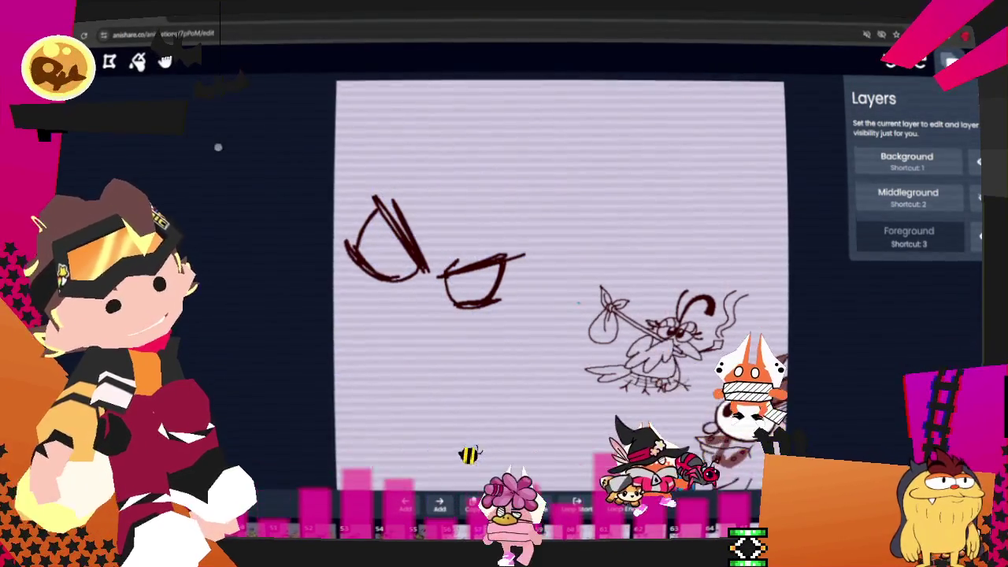
pyautogui.press('l')
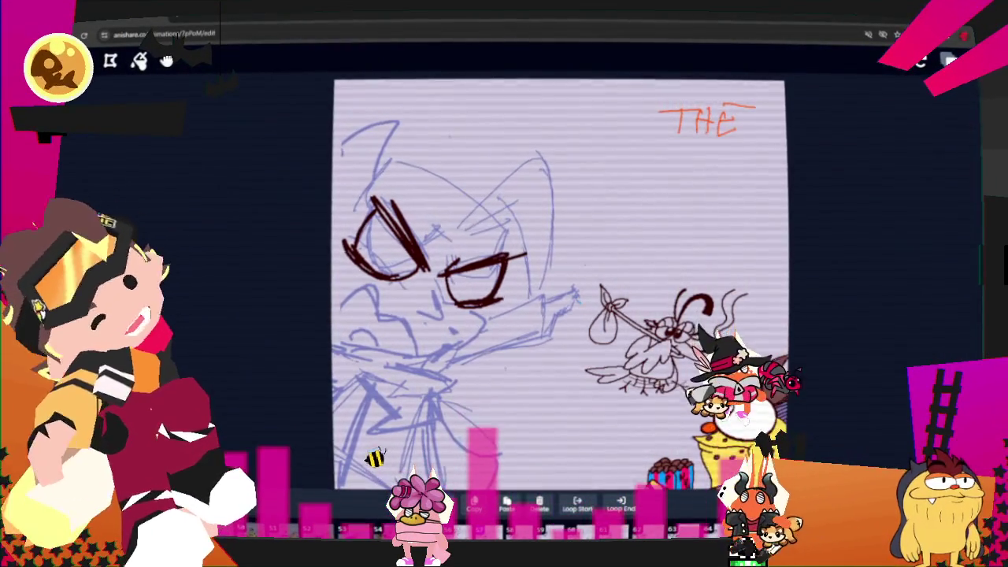
pyautogui.press('ctrl')
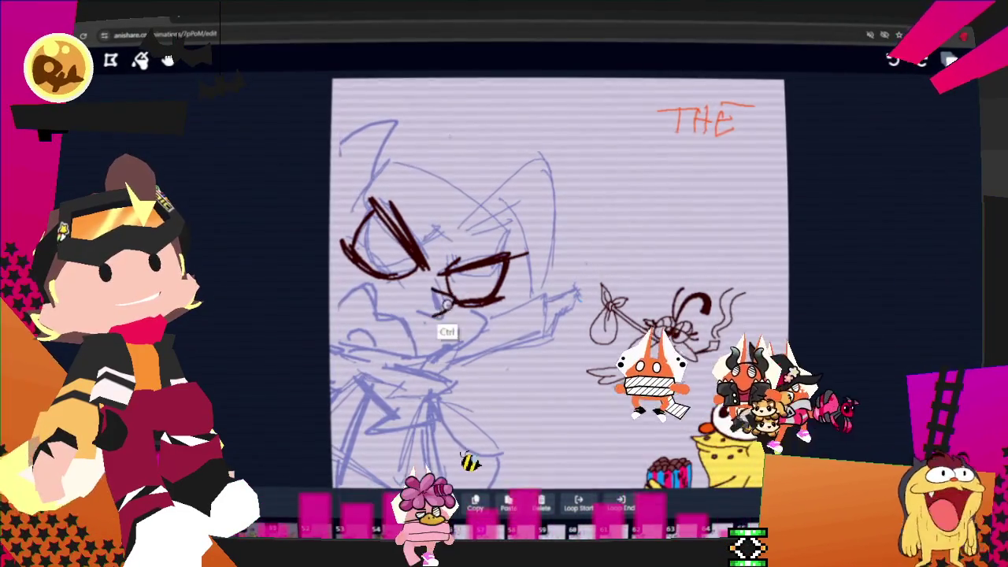
pyautogui.moveTo(329, 335)
pyautogui.mouseDown()
pyautogui.moveTo(378, 289)
pyautogui.moveTo(371, 322)
pyautogui.mouseUp()
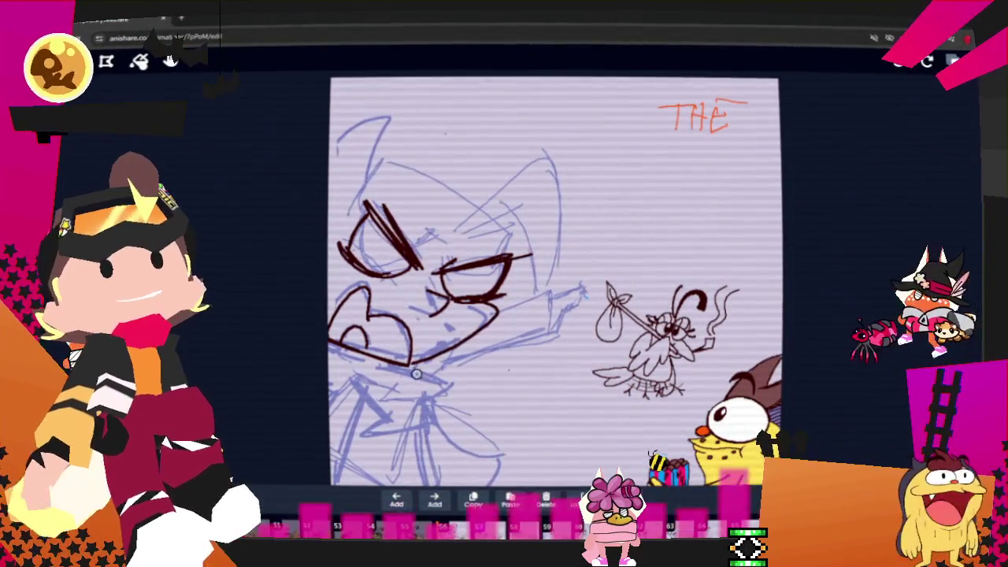
# Ink the stroke under the cat's mouth, redrawing it once after an undo
pyautogui.moveTo(405, 366); pyautogui.dragTo(434, 410)
pyautogui.hotkey('ctrl', 'z')
pyautogui.moveTo(360, 361)
pyautogui.mouseDown()
pyautogui.moveTo(453, 380)
pyautogui.moveTo(370, 434)
pyautogui.moveTo(376, 429)
pyautogui.mouseUp()
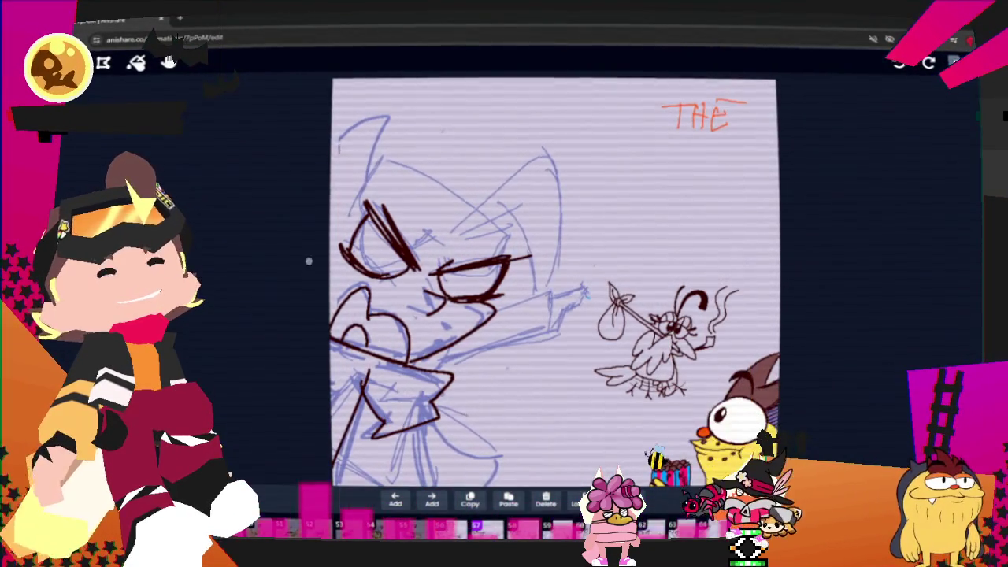
pyautogui.scroll(-2, 228, 143)
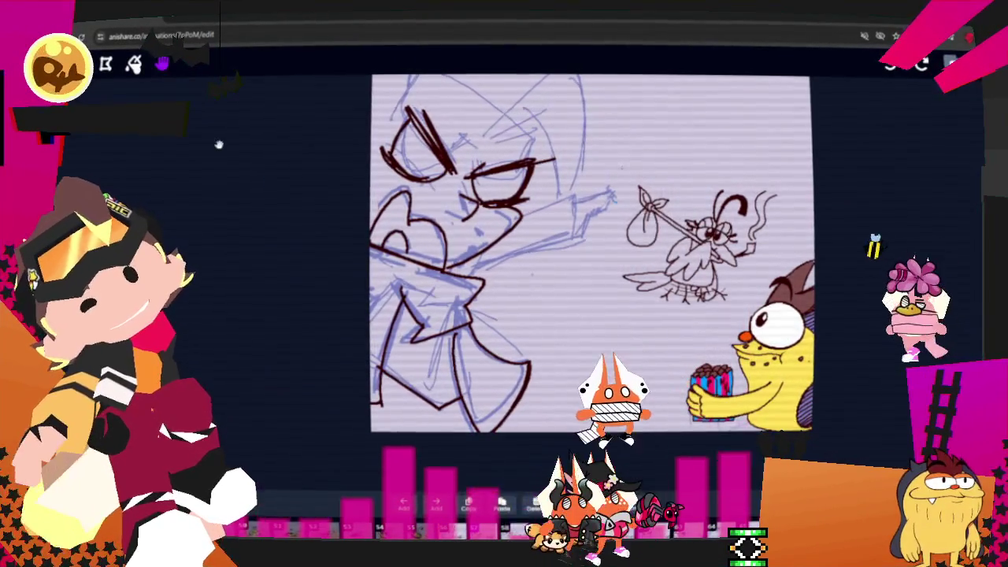
# Close off the snout tip and extend the pointing hand toward the bird
pyautogui.scroll(3, 219, 148)
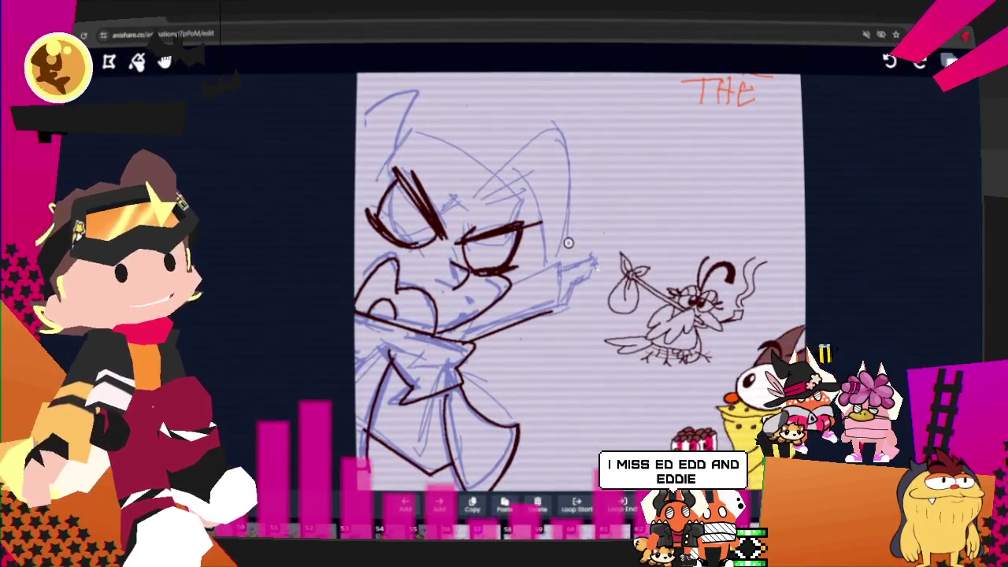
pyautogui.press('ctrl')
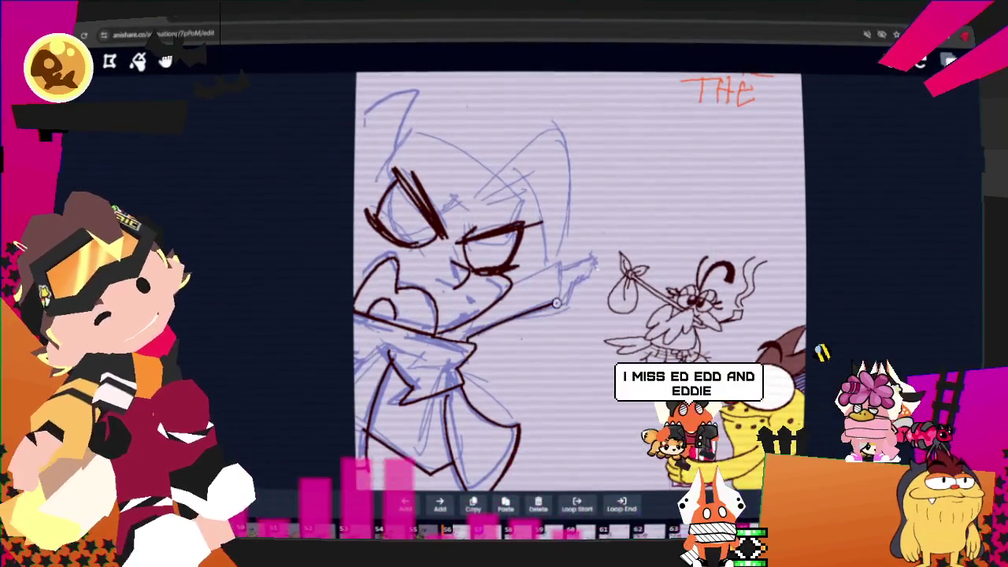
pyautogui.moveTo(551, 258); pyautogui.dragTo(561, 303)
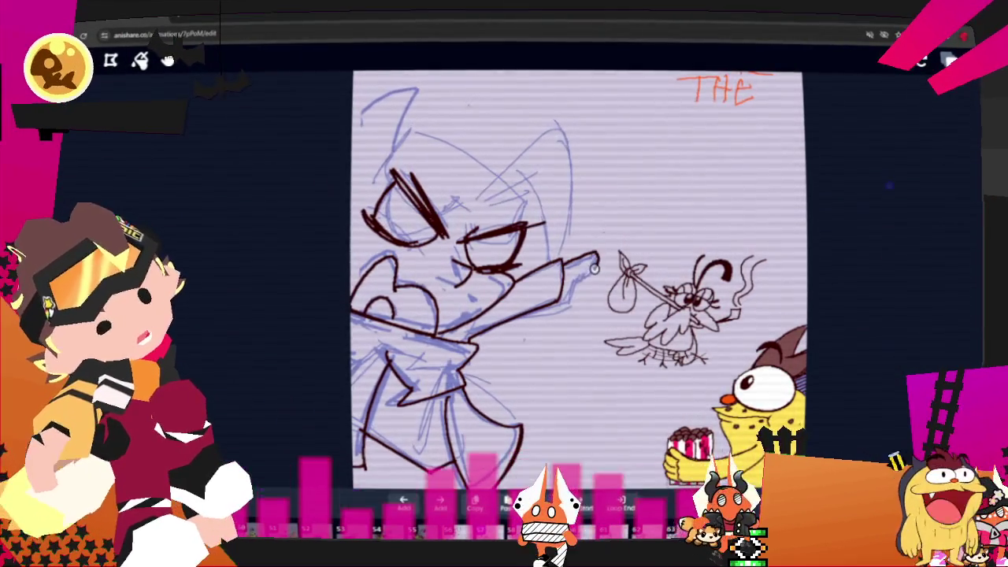
pyautogui.moveTo(564, 261); pyautogui.dragTo(603, 254)
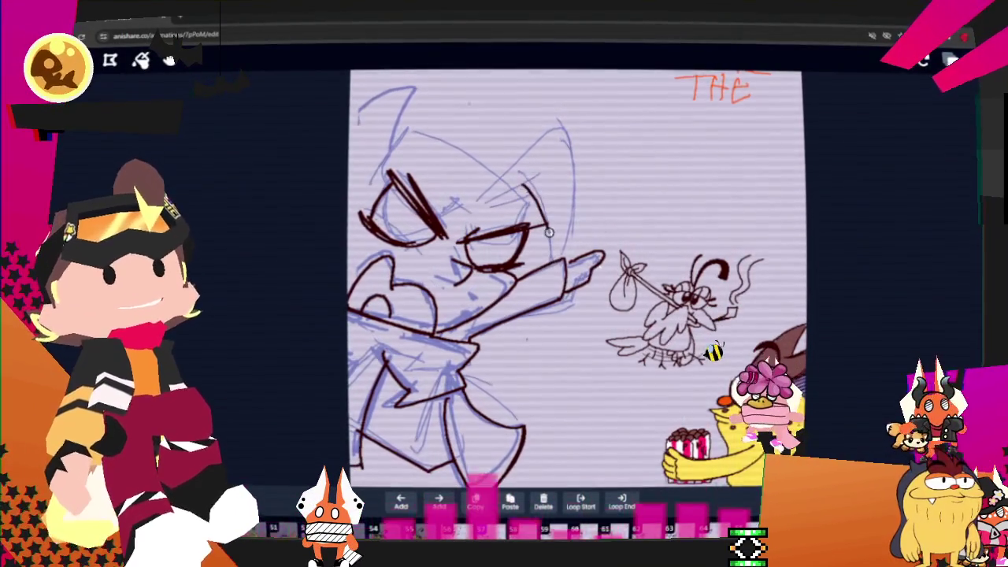
# Ink the head outline, the top-left ear and a pointed tuft, redoing misplaced strokes
pyautogui.moveTo(570, 120); pyautogui.dragTo(481, 185)
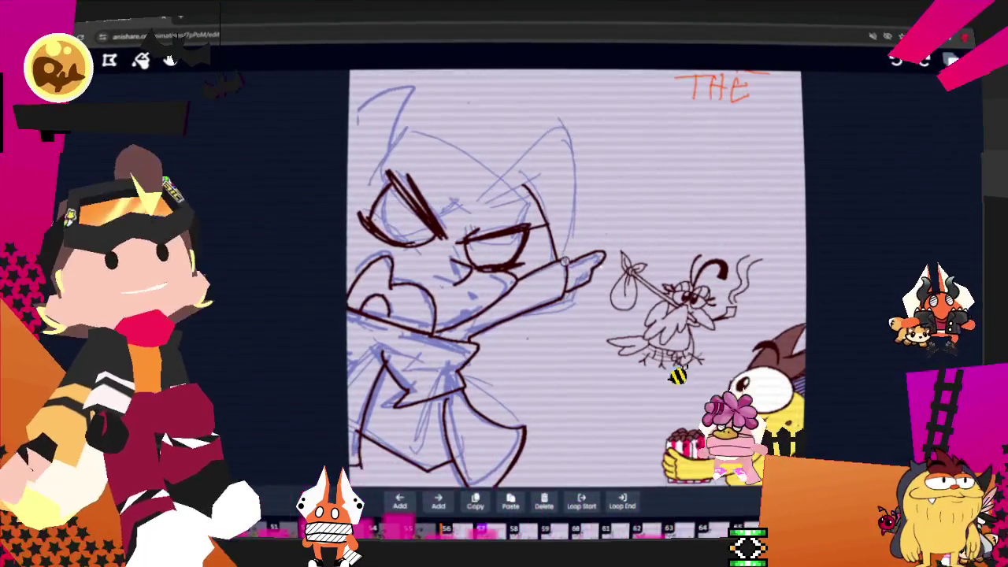
pyautogui.hotkey('ctrl', 'z')
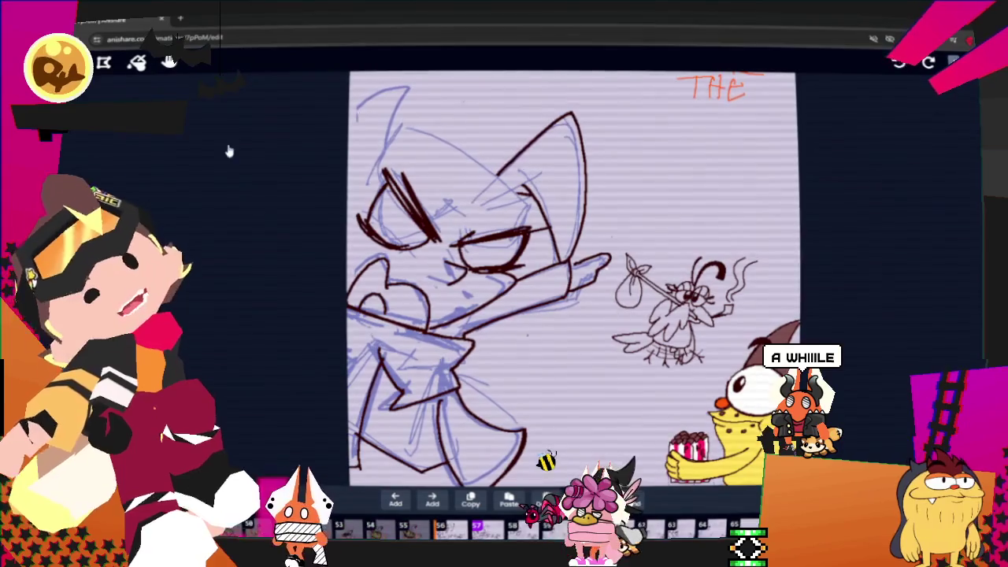
pyautogui.moveTo(425, 126); pyautogui.dragTo(496, 169)
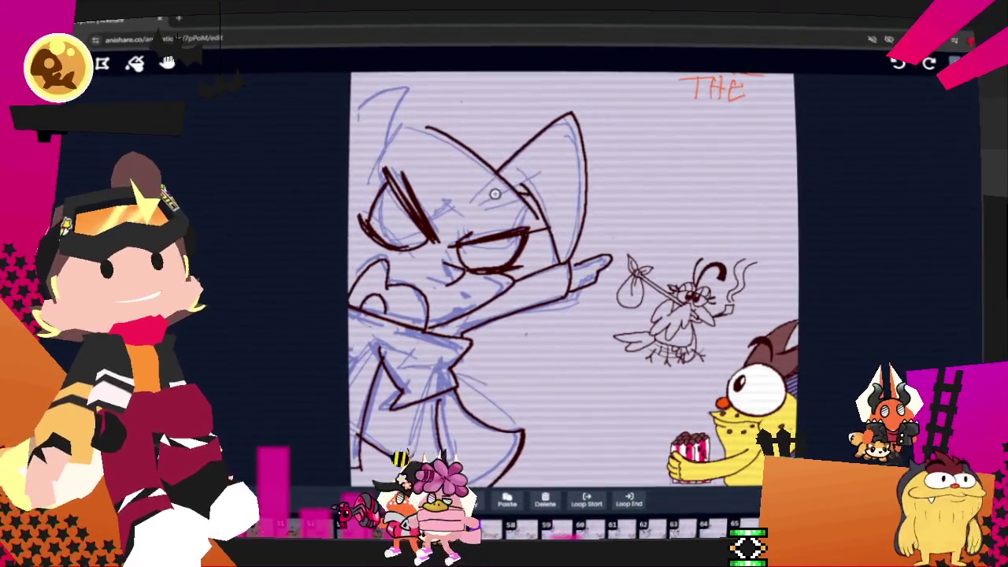
pyautogui.hotkey('ctrl', 'z')
pyautogui.moveTo(386, 167); pyautogui.dragTo(494, 169)
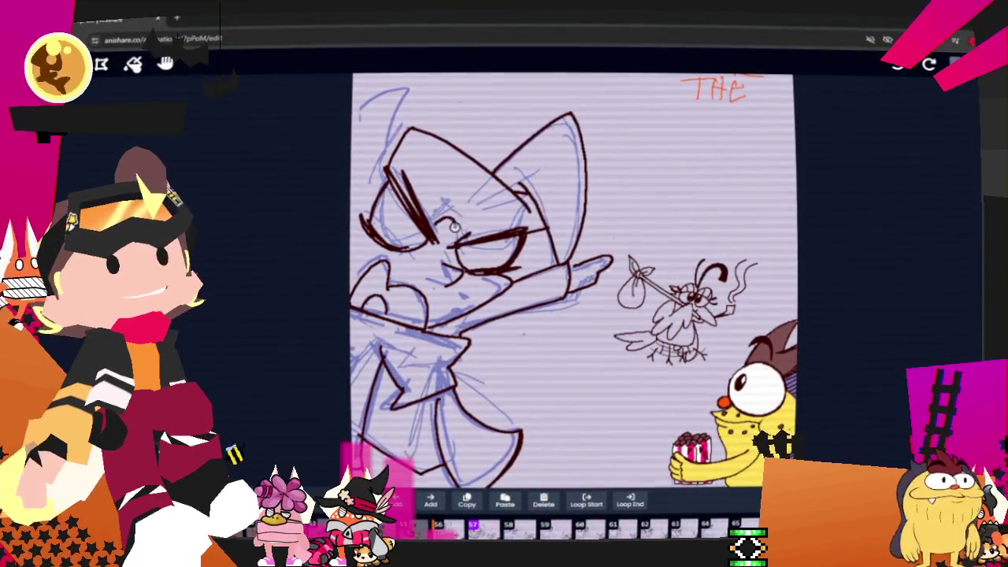
pyautogui.moveTo(354, 120); pyautogui.dragTo(406, 114)
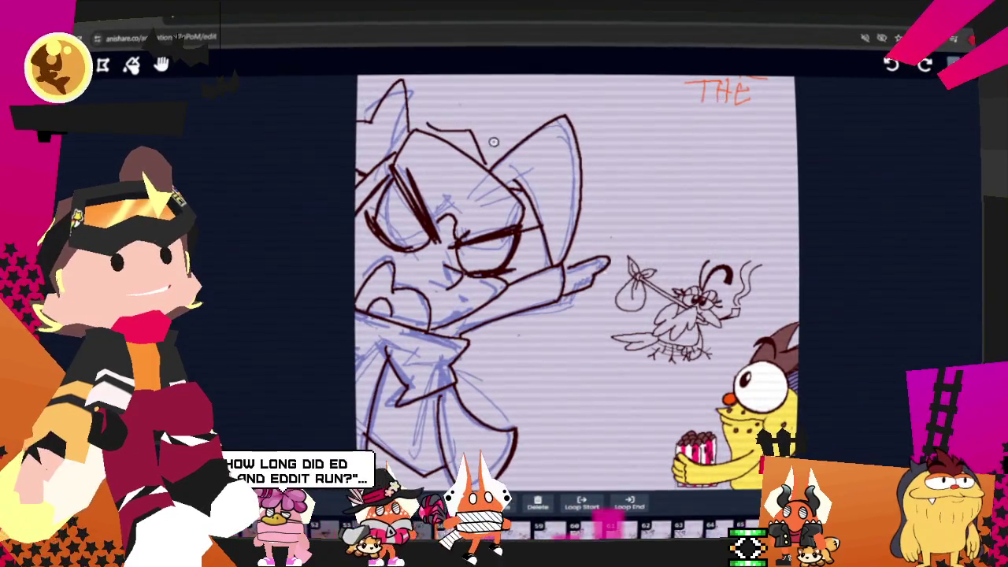
pyautogui.moveTo(482, 156); pyautogui.dragTo(446, 142)
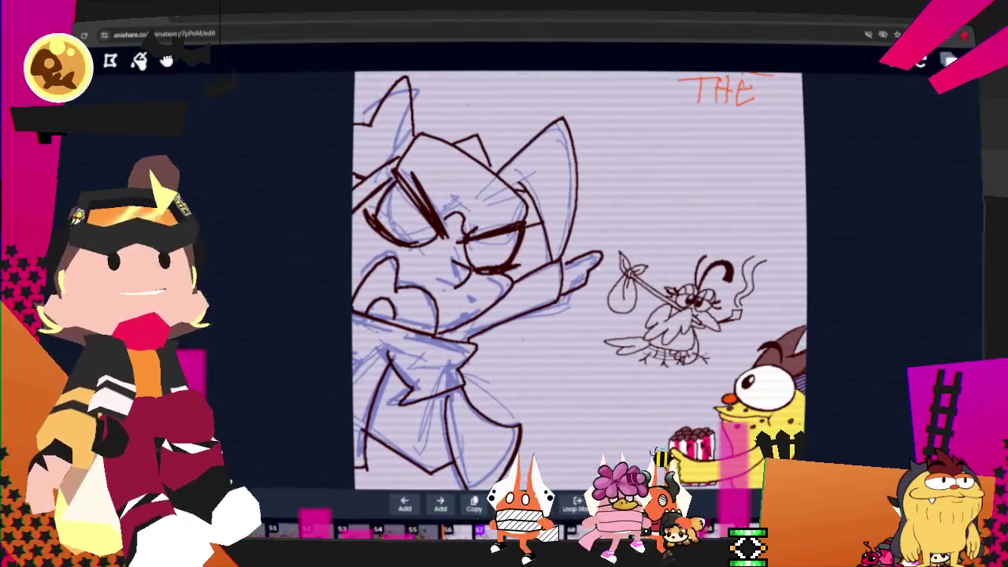
# Resize the ink brush in the brush options and advance to the next frame
pyautogui.click(139, 61)
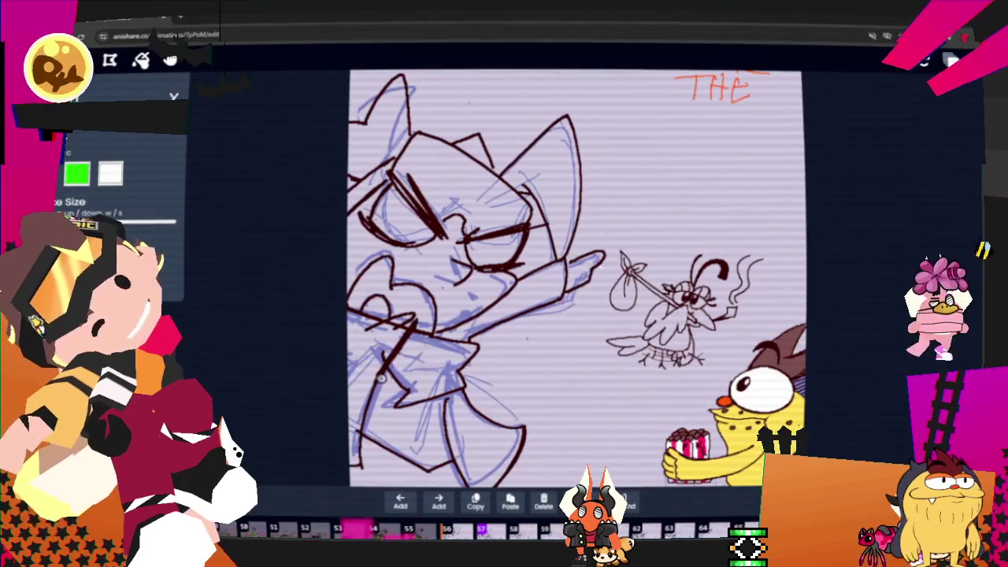
pyautogui.press('s')
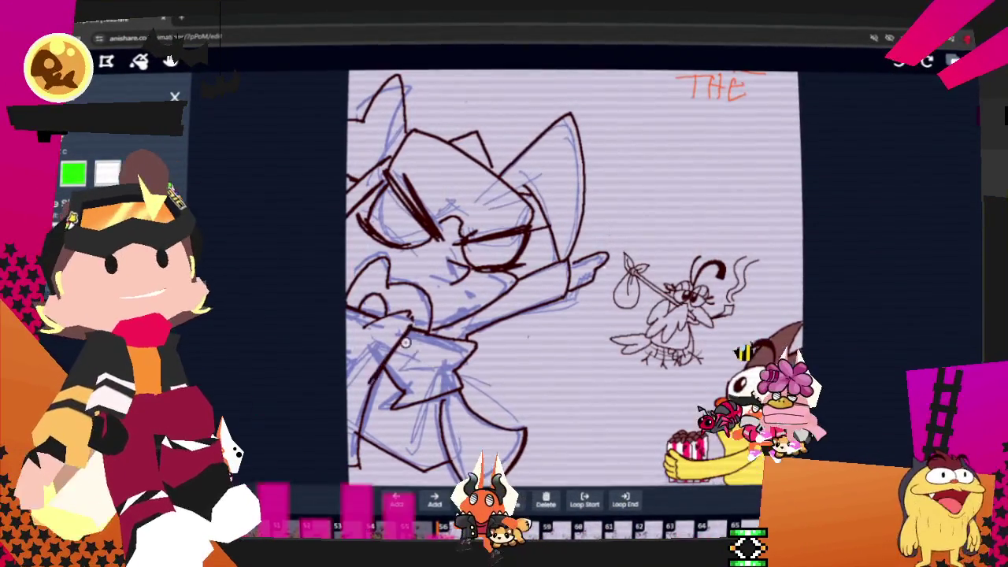
pyautogui.press('ctrl')
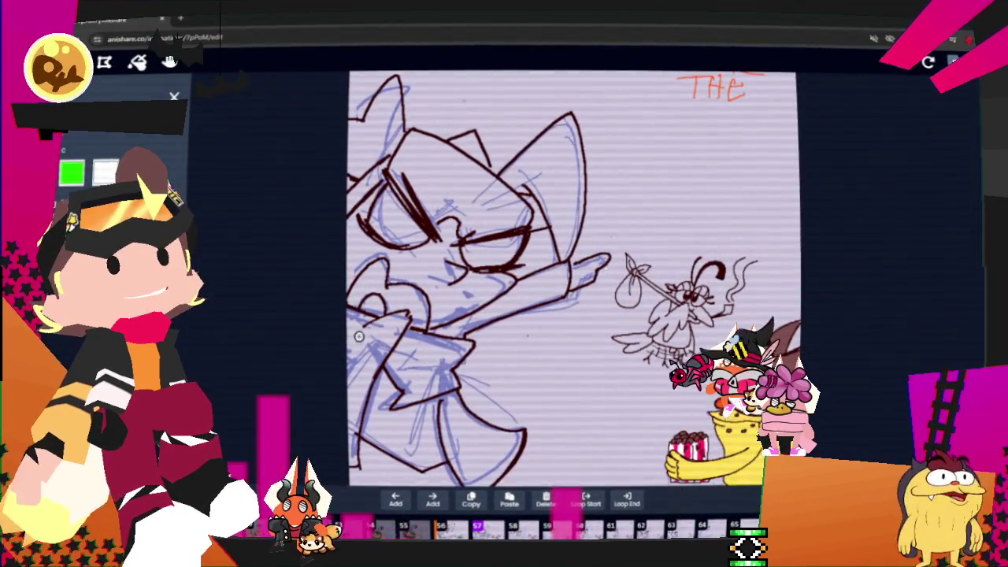
pyautogui.press('w')
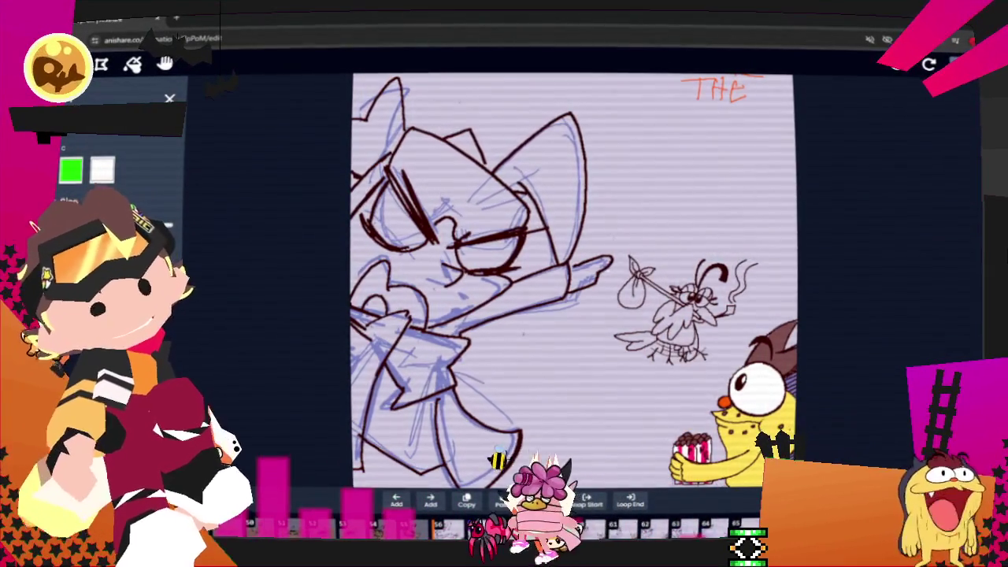
pyautogui.press('Right')
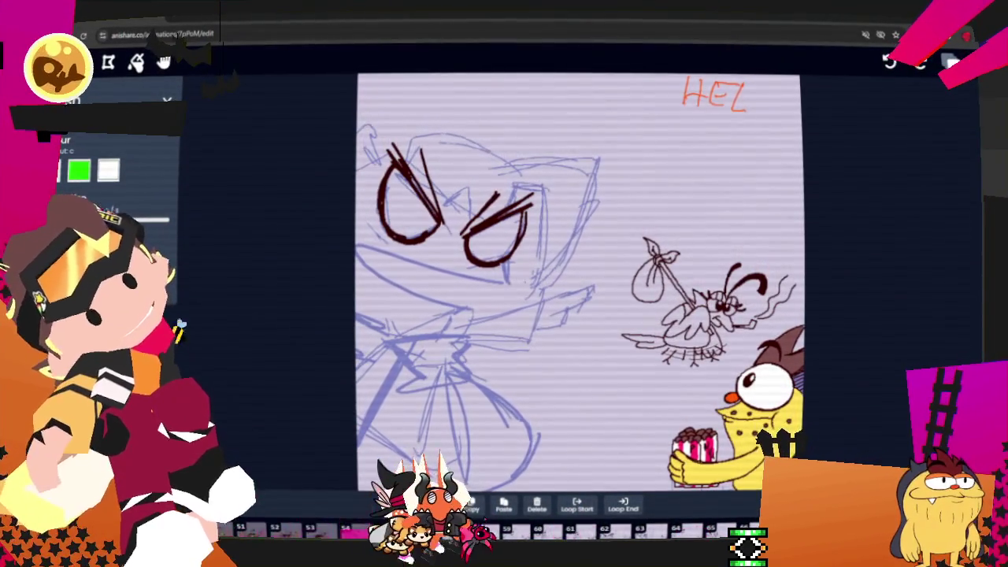
# Ink a curve across the top of the head, discarding two stray chin strokes
pyautogui.click(414, 150)
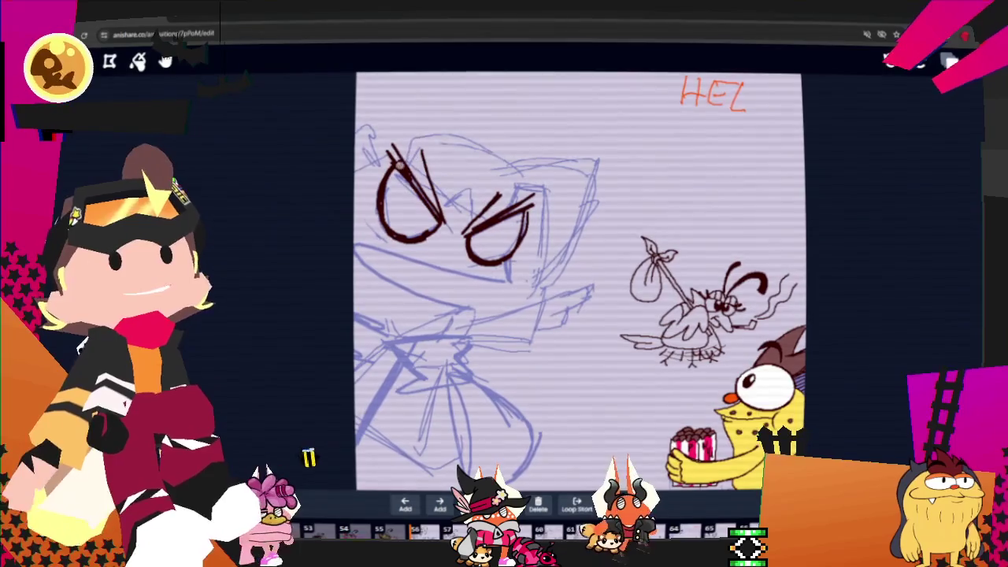
pyautogui.moveTo(415, 128); pyautogui.dragTo(478, 133)
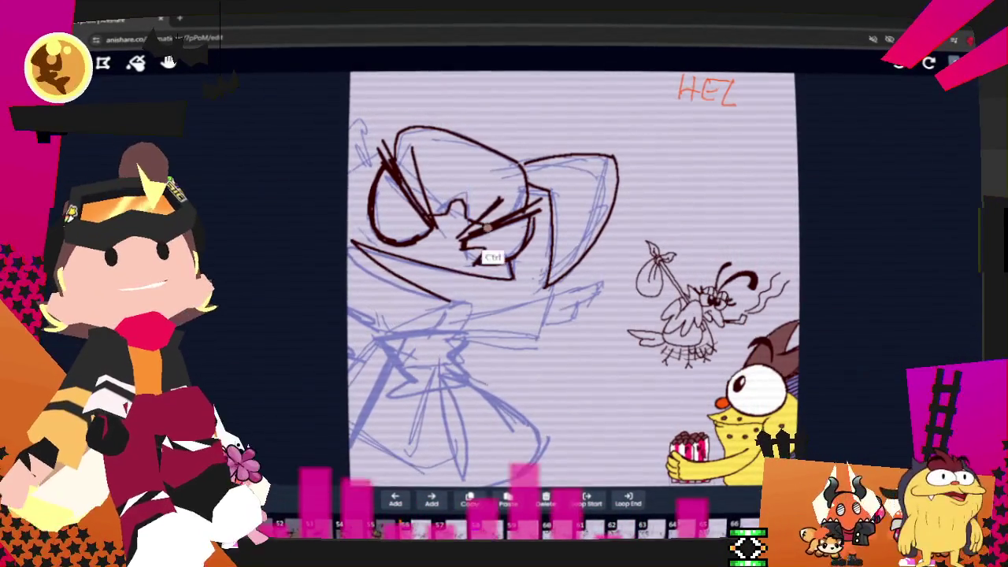
pyautogui.moveTo(516, 276)
pyautogui.mouseDown()
pyautogui.moveTo(375, 248)
pyautogui.moveTo(433, 307)
pyautogui.mouseUp()
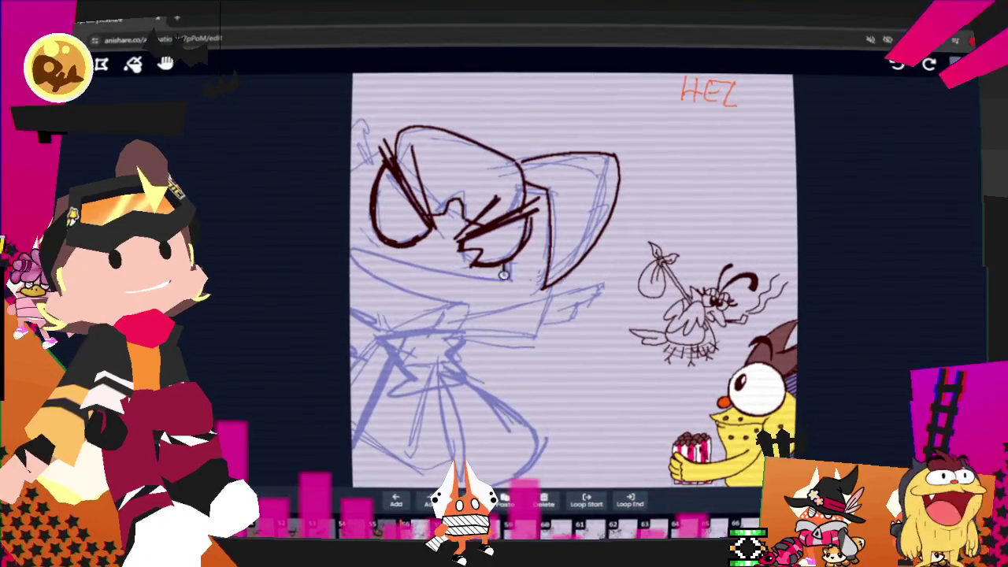
pyautogui.moveTo(497, 280); pyautogui.dragTo(351, 251)
pyautogui.hotkey('ctrl', 'z')
pyautogui.hotkey('ctrl', 'z')
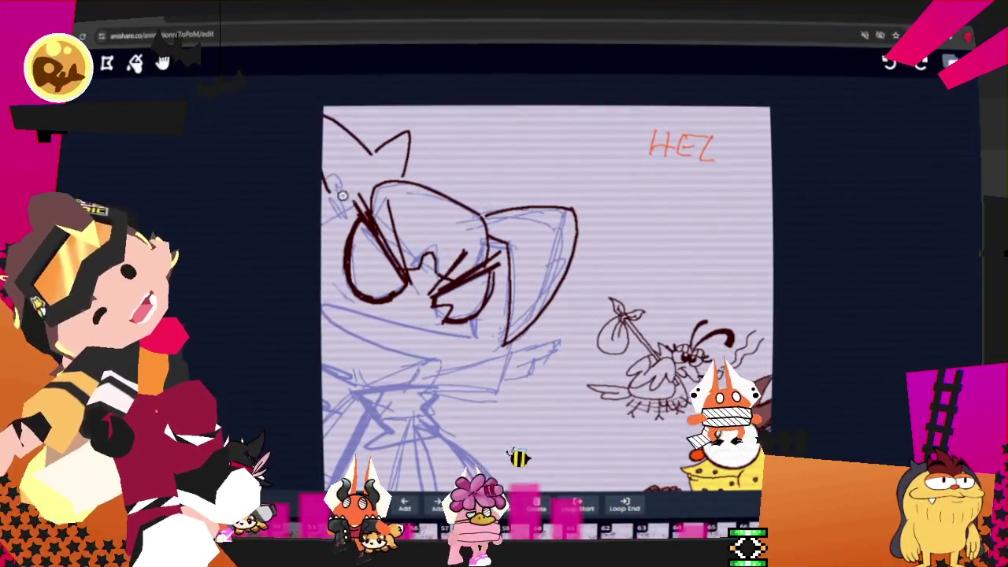
# Ink the left ear and the lower face curve, redrawing the long underside stroke
pyautogui.moveTo(376, 157); pyautogui.dragTo(323, 173)
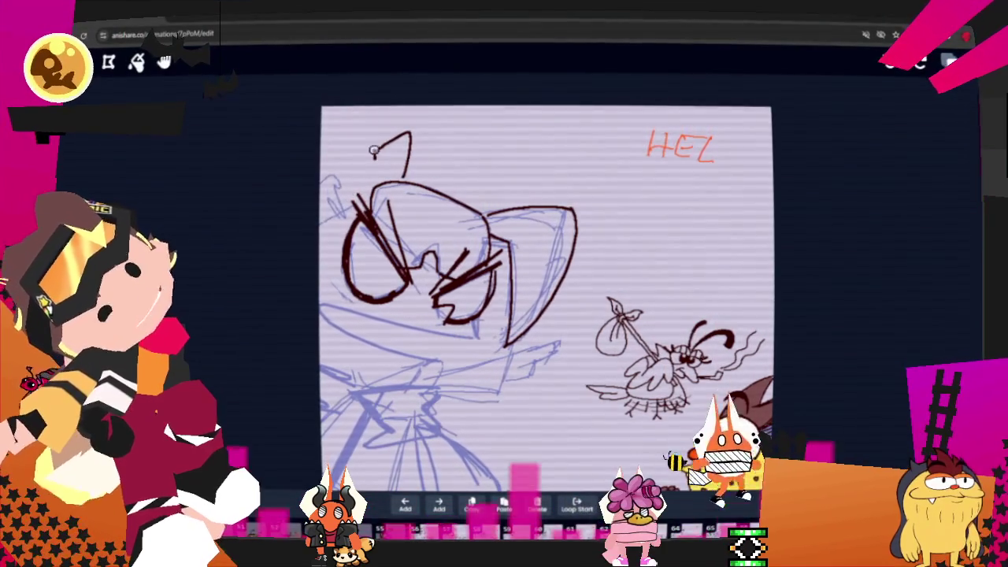
pyautogui.moveTo(360, 119); pyautogui.dragTo(323, 180)
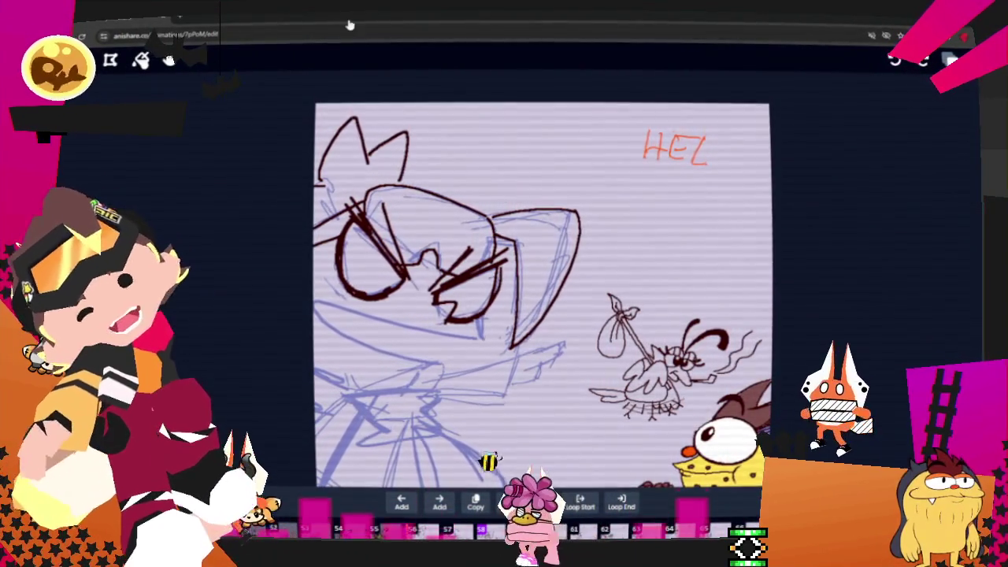
pyautogui.scroll(-2, 543, 291)
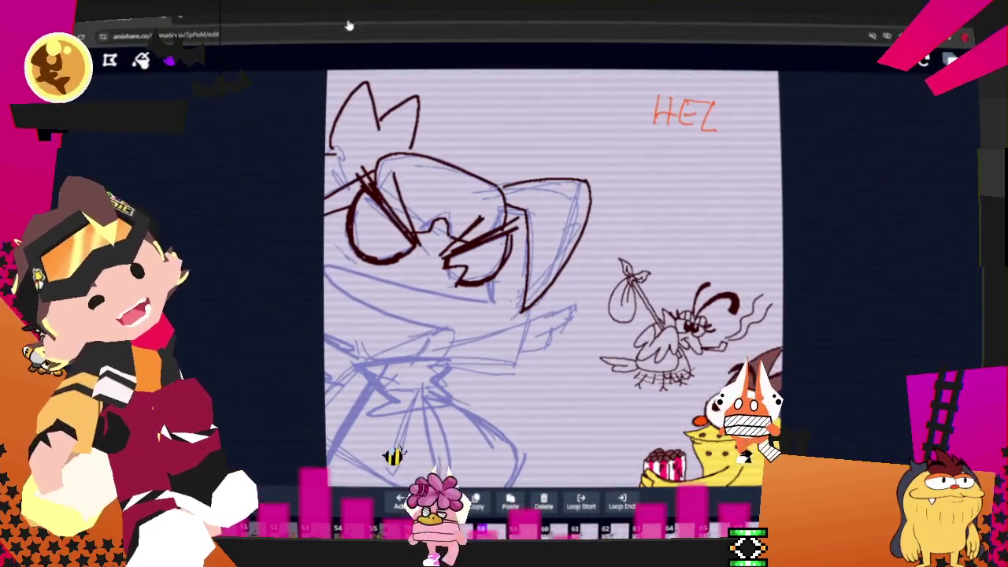
pyautogui.moveTo(491, 300); pyautogui.dragTo(339, 268)
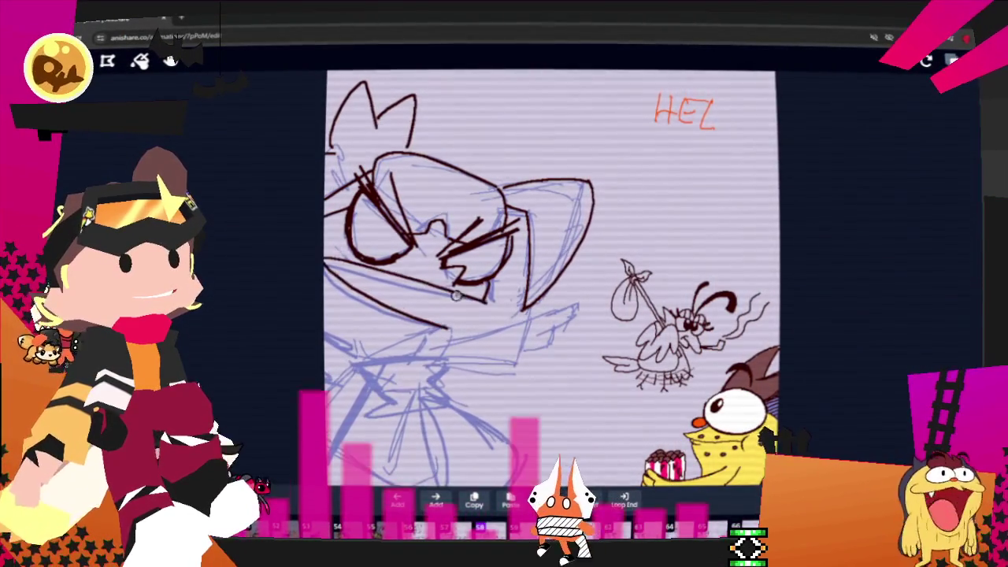
pyautogui.moveTo(442, 326); pyautogui.dragTo(327, 268)
pyautogui.moveTo(481, 305); pyautogui.dragTo(447, 296)
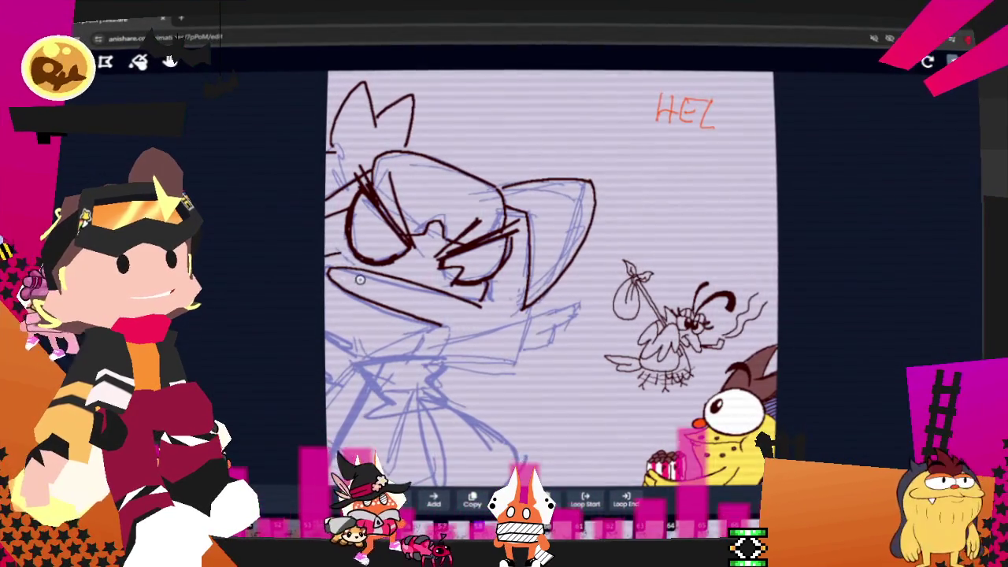
pyautogui.hotkey('ctrl', 'z')
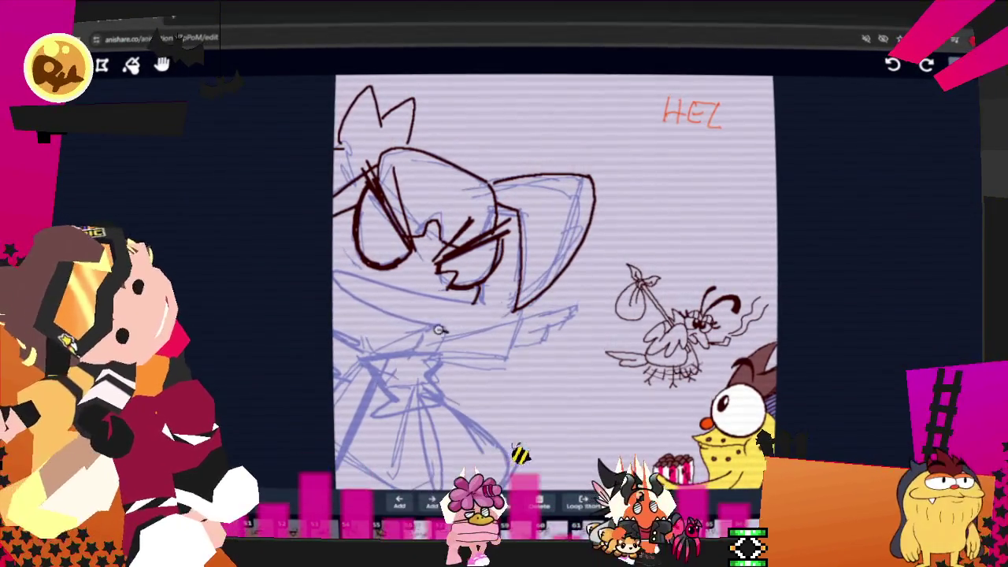
pyautogui.moveTo(334, 271); pyautogui.dragTo(476, 314)
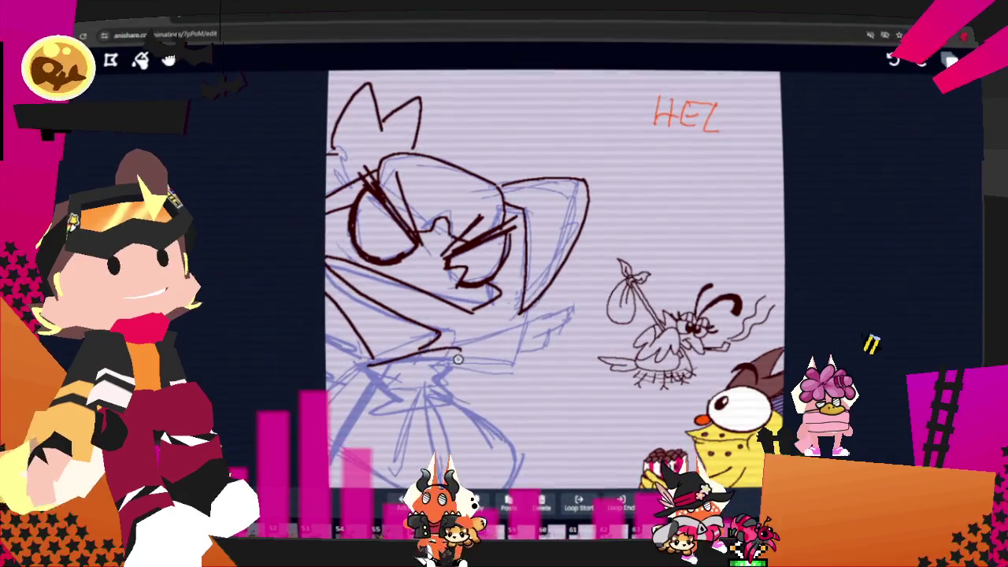
# Ink the cat's chin, jaw, arm and body lines over the blue sketch
pyautogui.moveTo(459, 359); pyautogui.dragTo(399, 400)
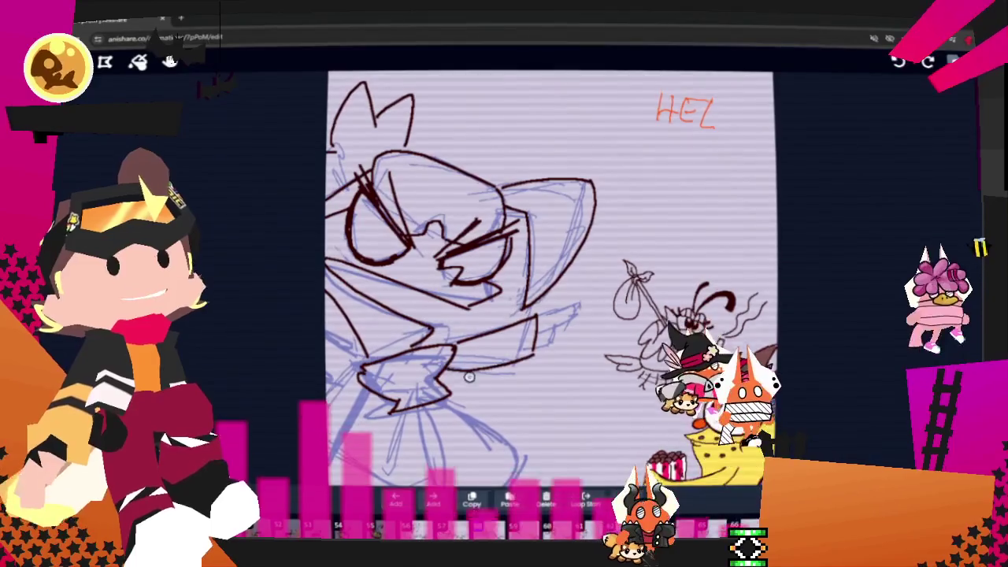
pyautogui.press('ctrl')
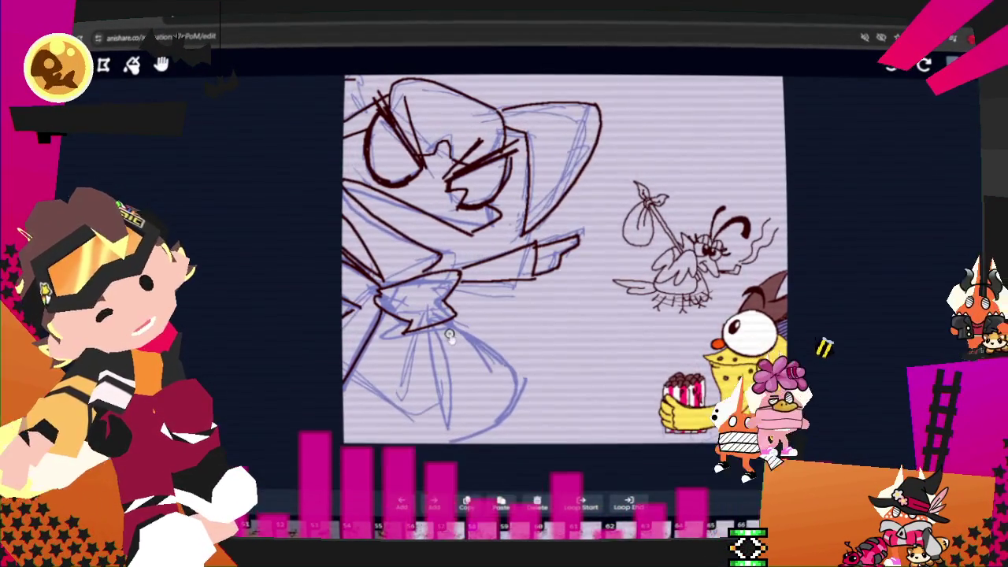
pyautogui.moveTo(521, 354); pyautogui.dragTo(527, 403)
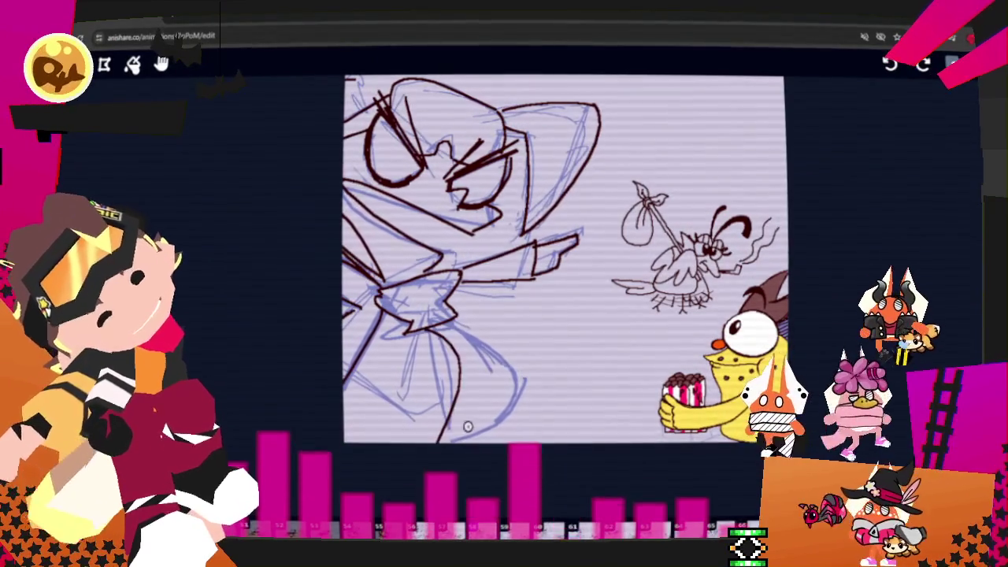
pyautogui.moveTo(460, 356); pyautogui.dragTo(455, 437)
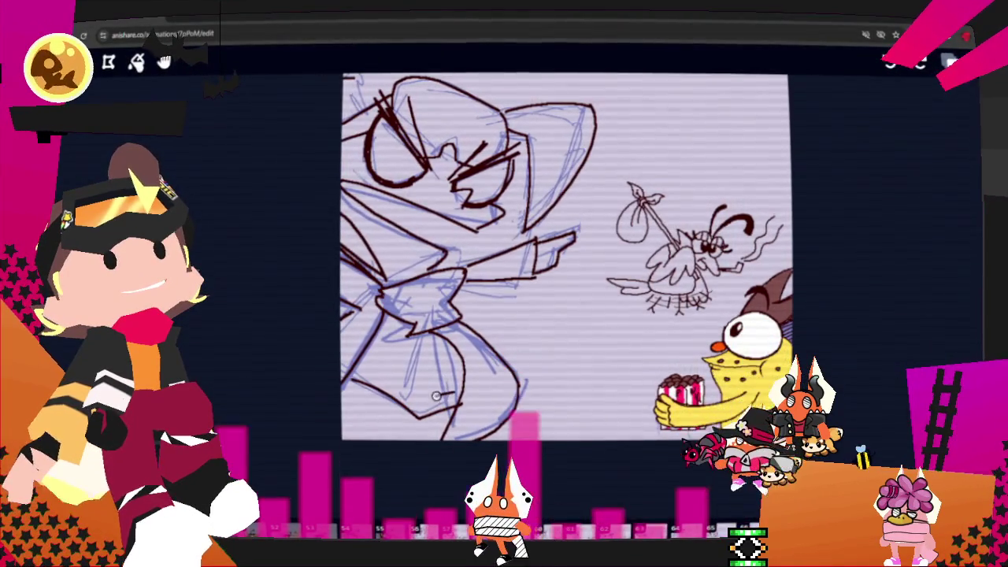
pyautogui.moveTo(432, 375); pyautogui.dragTo(417, 392)
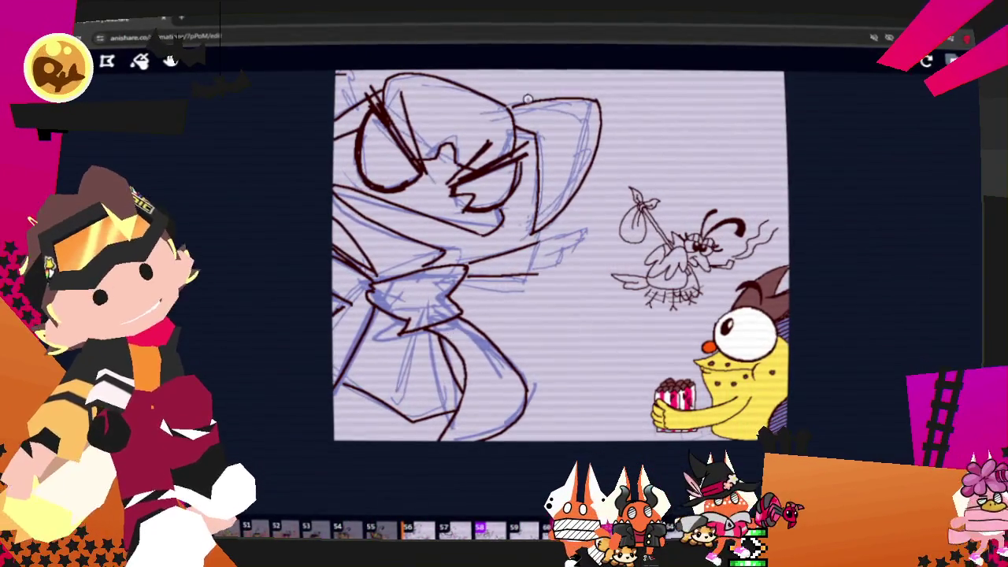
# Touch up the pointing fingertip strokes and play the animation back
pyautogui.moveTo(557, 260)
pyautogui.mouseDown()
pyautogui.moveTo(550, 241)
pyautogui.moveTo(556, 267)
pyautogui.mouseUp()
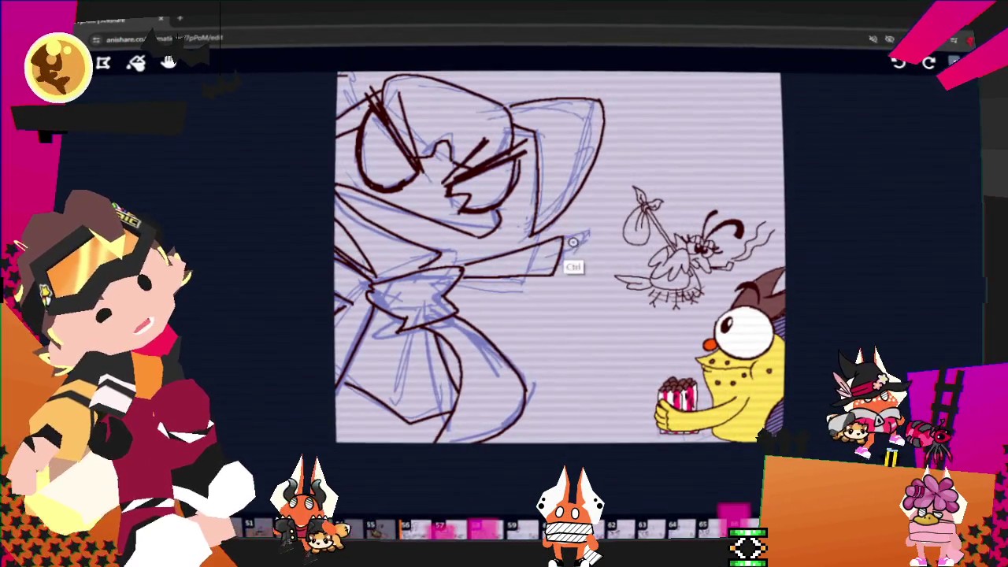
pyautogui.moveTo(587, 250)
pyautogui.mouseDown()
pyautogui.moveTo(601, 245)
pyautogui.moveTo(563, 268)
pyautogui.mouseUp()
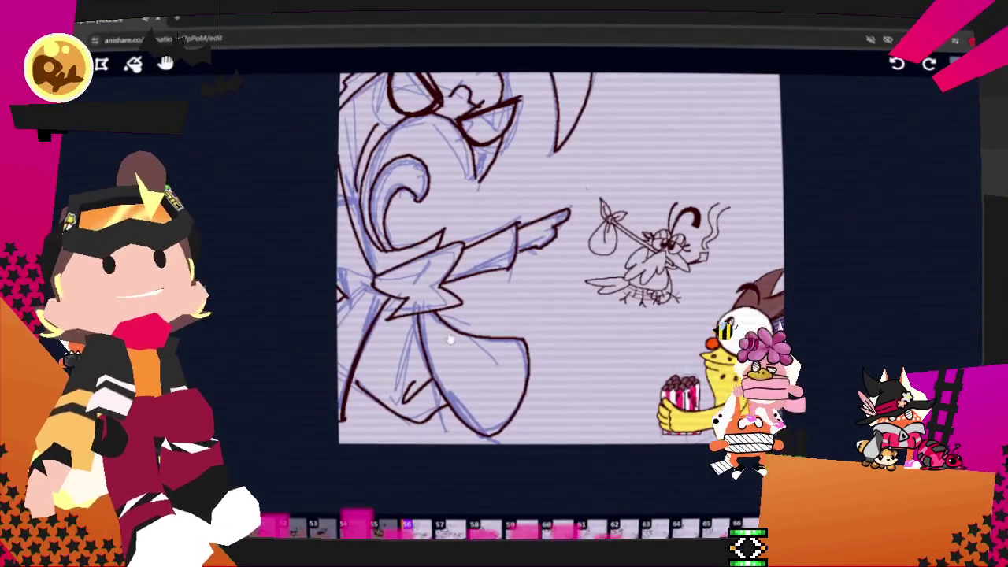
pyautogui.press('space')
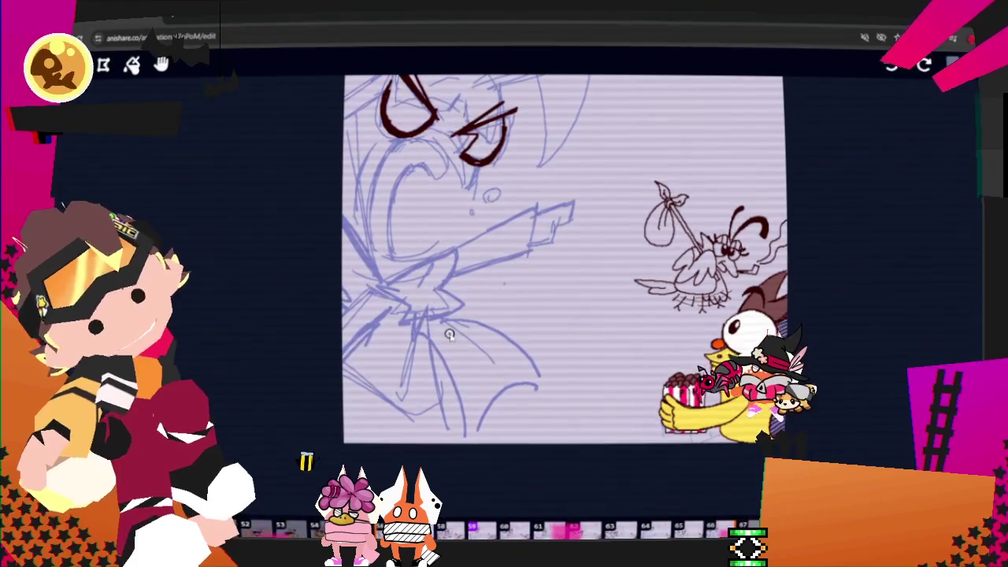
# Ink the top edge of the pointing arm, the finger and the hand's zigzag underside
pyautogui.press('b')
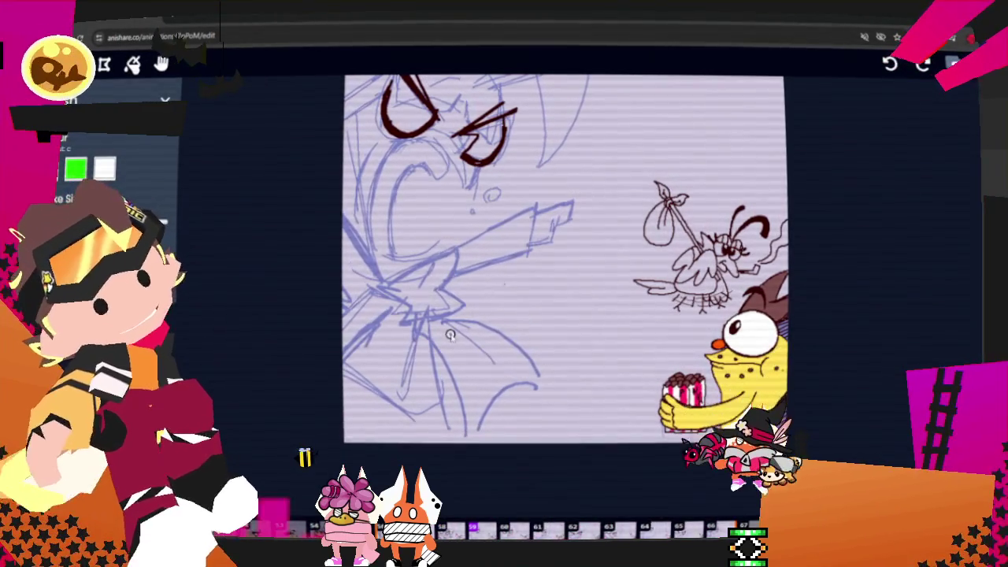
pyautogui.moveTo(457, 252); pyautogui.dragTo(496, 225)
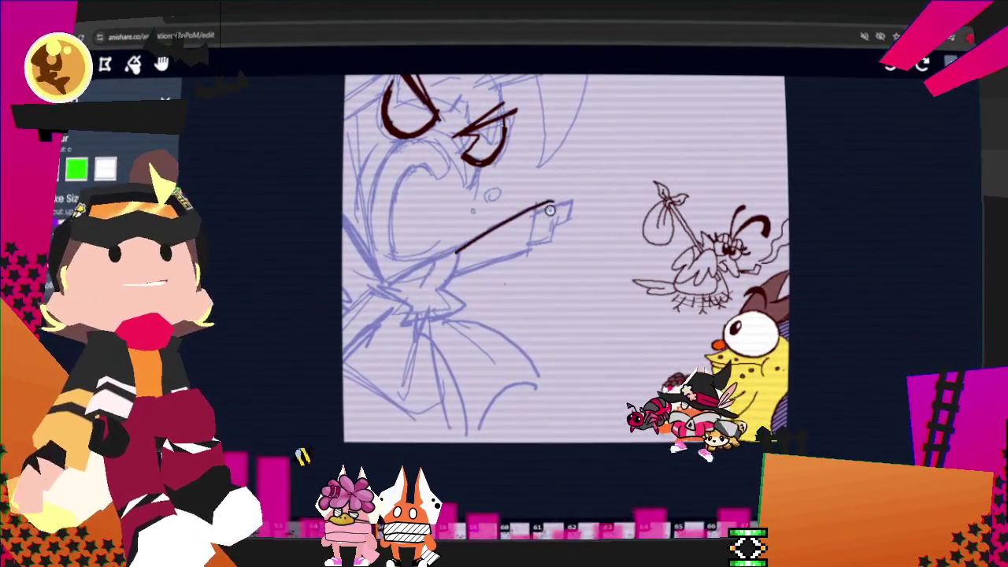
pyautogui.moveTo(548, 203)
pyautogui.mouseDown()
pyautogui.moveTo(536, 241)
pyautogui.moveTo(453, 275)
pyautogui.mouseUp()
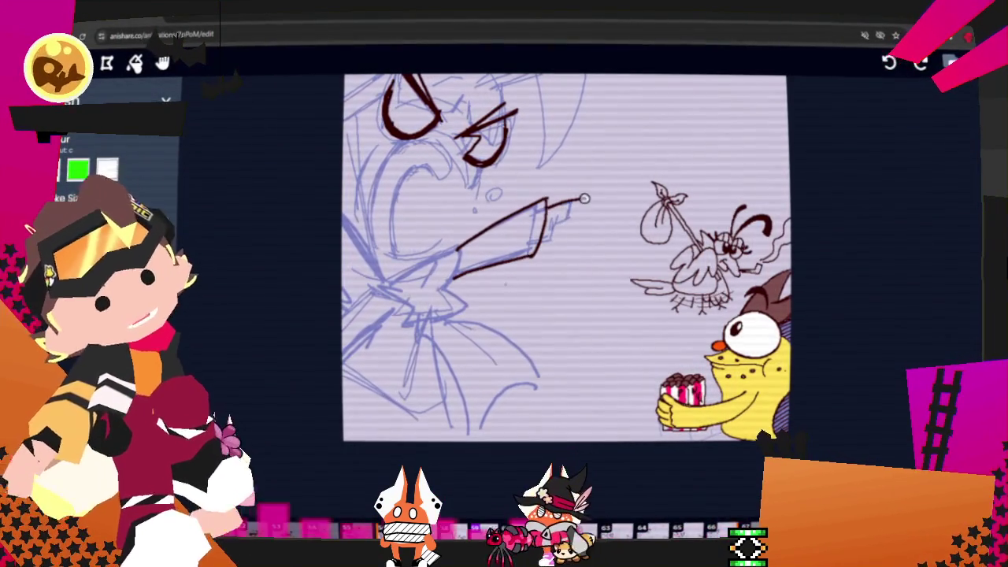
pyautogui.moveTo(548, 201); pyautogui.dragTo(586, 202)
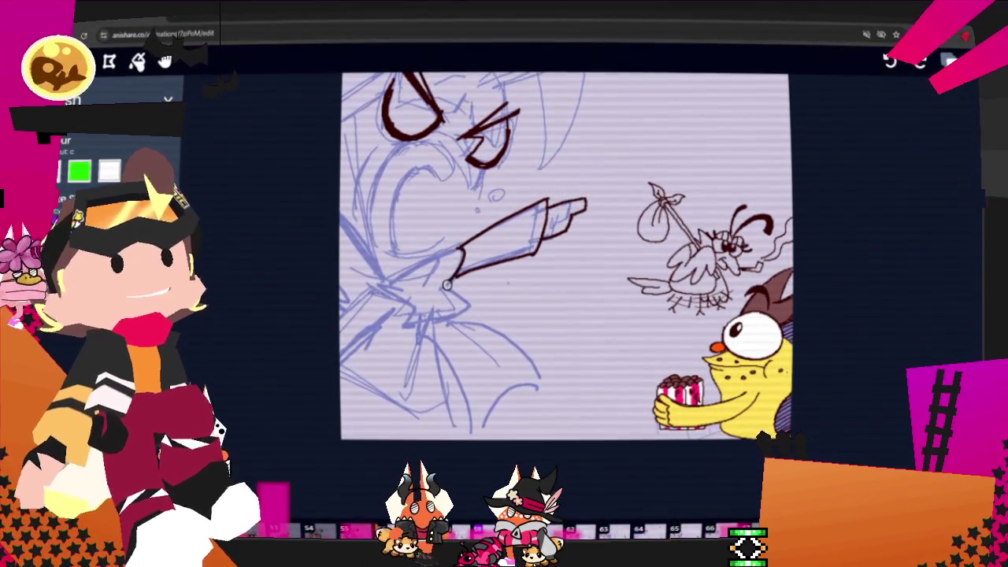
pyautogui.moveTo(451, 278); pyautogui.dragTo(417, 324)
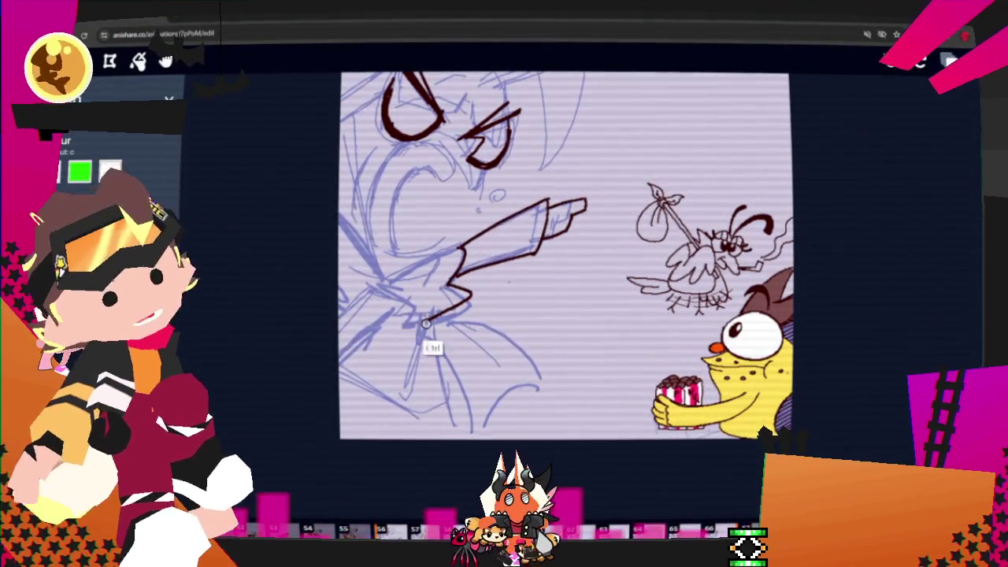
# Ink the arm's underside with a rising curve, dropping a misplaced wedge stroke
pyautogui.moveTo(456, 252); pyautogui.dragTo(425, 316)
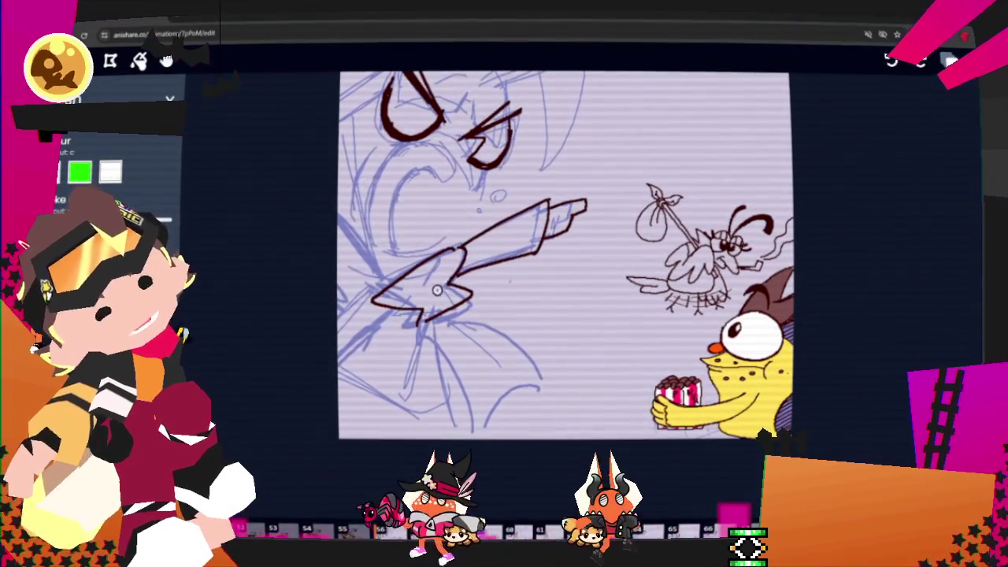
pyautogui.hotkey('ctrl', 'z')
pyautogui.press('w')
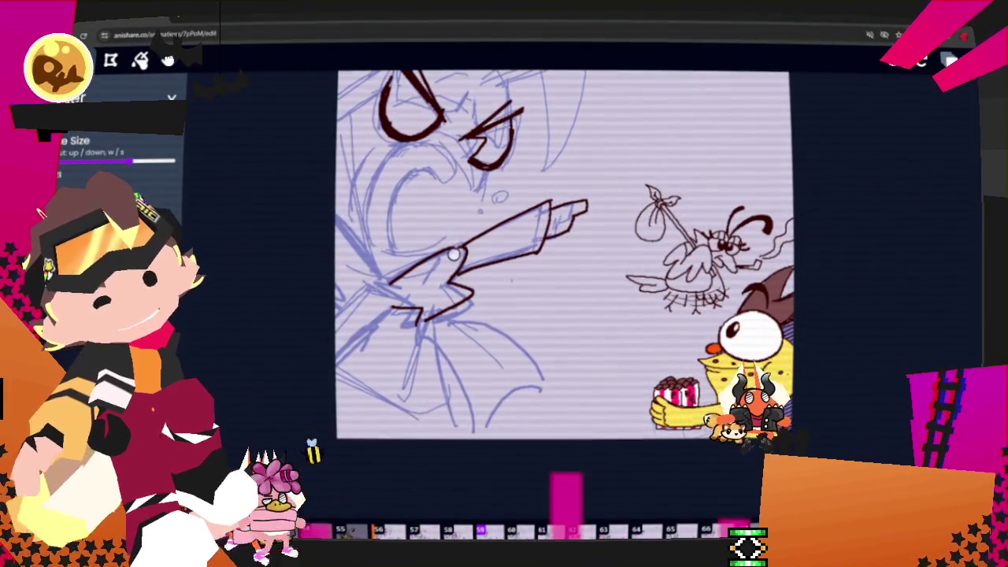
pyautogui.press('c')
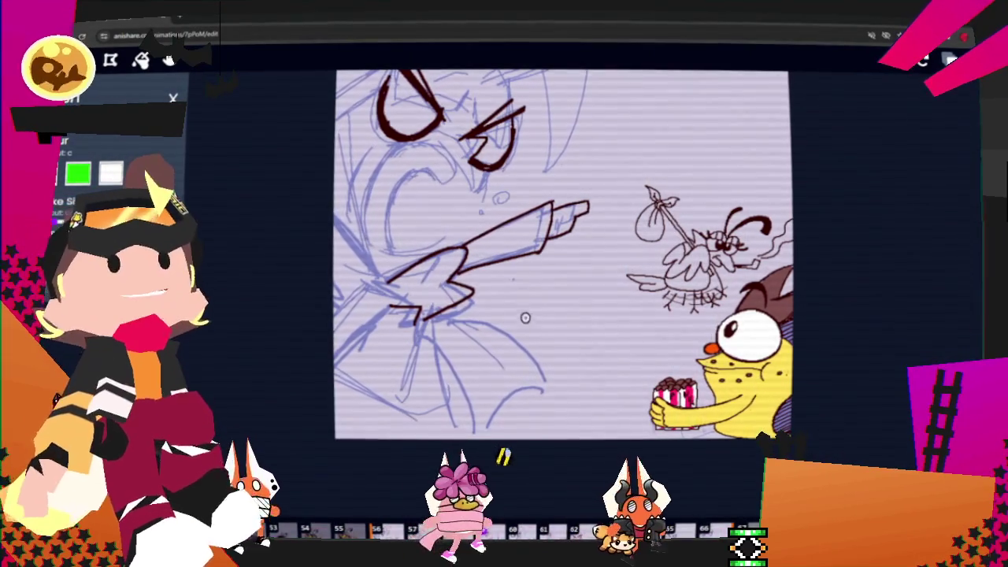
pyautogui.moveTo(417, 324)
pyautogui.mouseDown()
pyautogui.moveTo(476, 434)
pyautogui.moveTo(546, 392)
pyautogui.mouseUp()
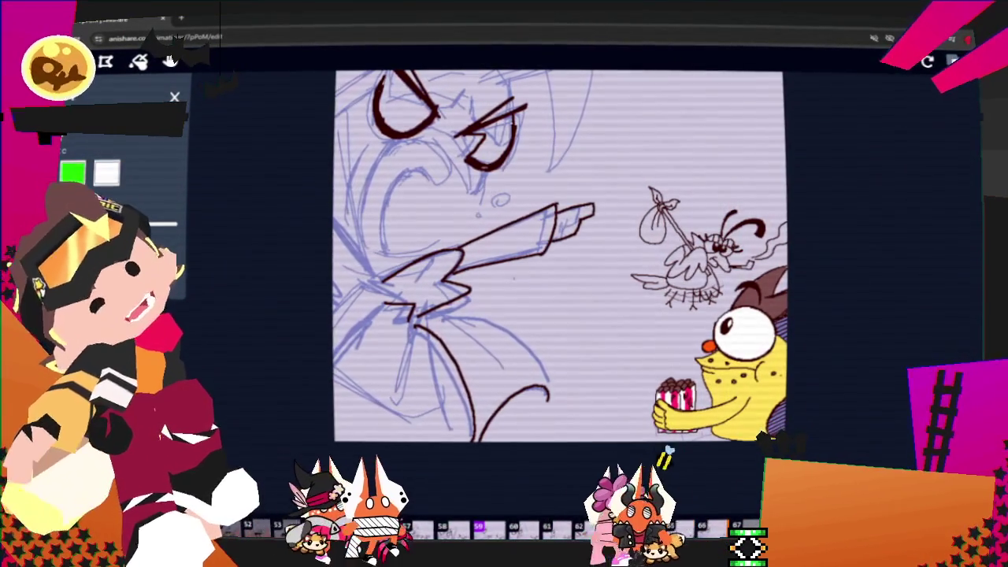
pyautogui.moveTo(429, 315); pyautogui.dragTo(545, 398)
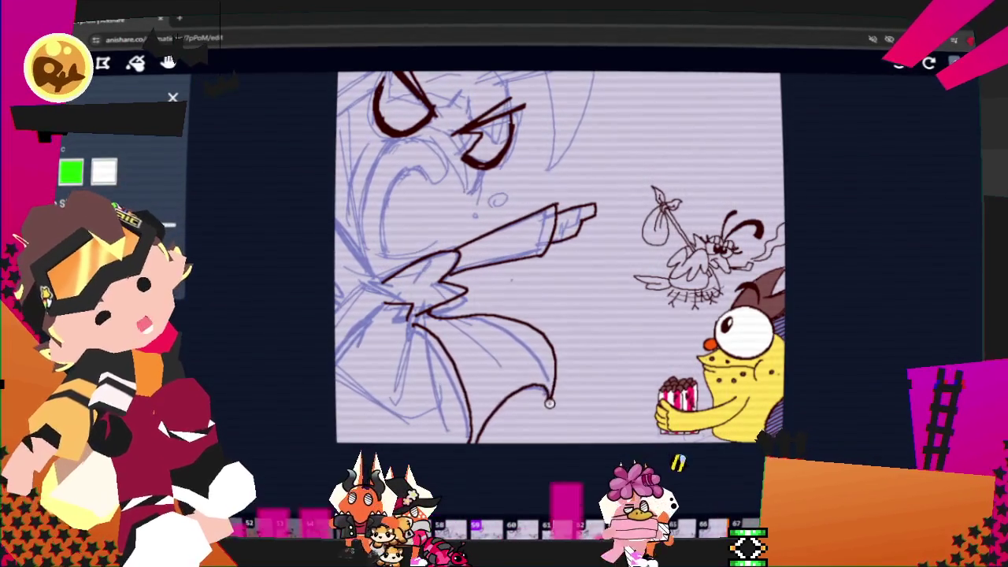
pyautogui.moveTo(422, 319)
pyautogui.mouseDown()
pyautogui.moveTo(441, 411)
pyautogui.moveTo(334, 361)
pyautogui.mouseUp()
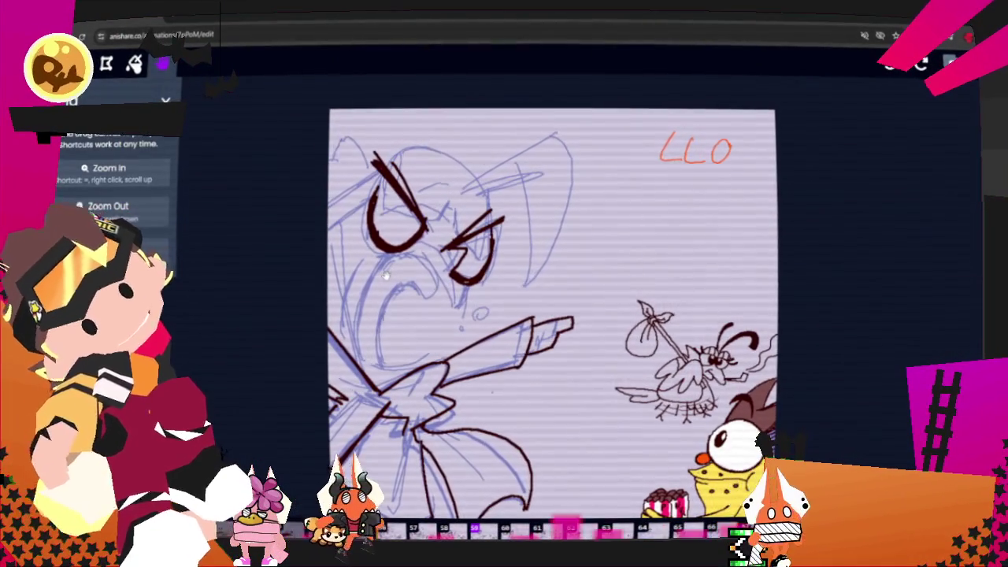
# Ink the left face line and ear outlines, then dot a bubble beside the mouth
pyautogui.press('b')
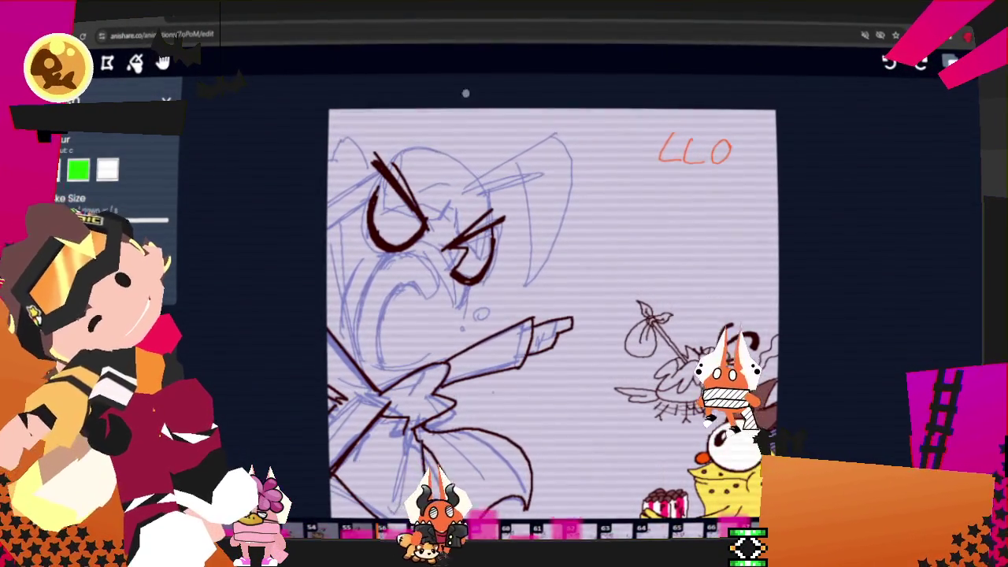
pyautogui.moveTo(325, 227); pyautogui.dragTo(377, 170)
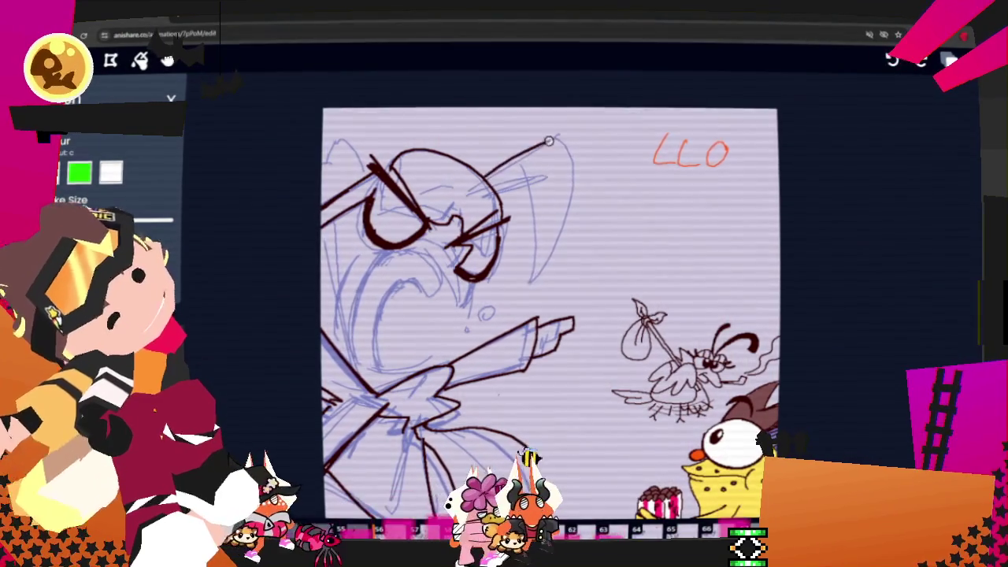
pyautogui.moveTo(554, 146); pyautogui.dragTo(551, 259)
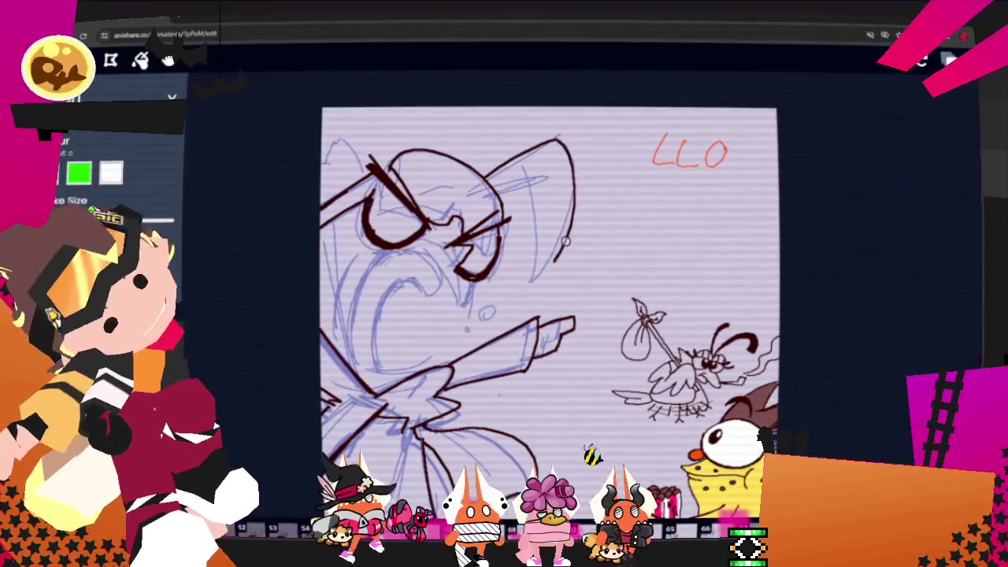
pyautogui.moveTo(554, 262); pyautogui.dragTo(565, 217)
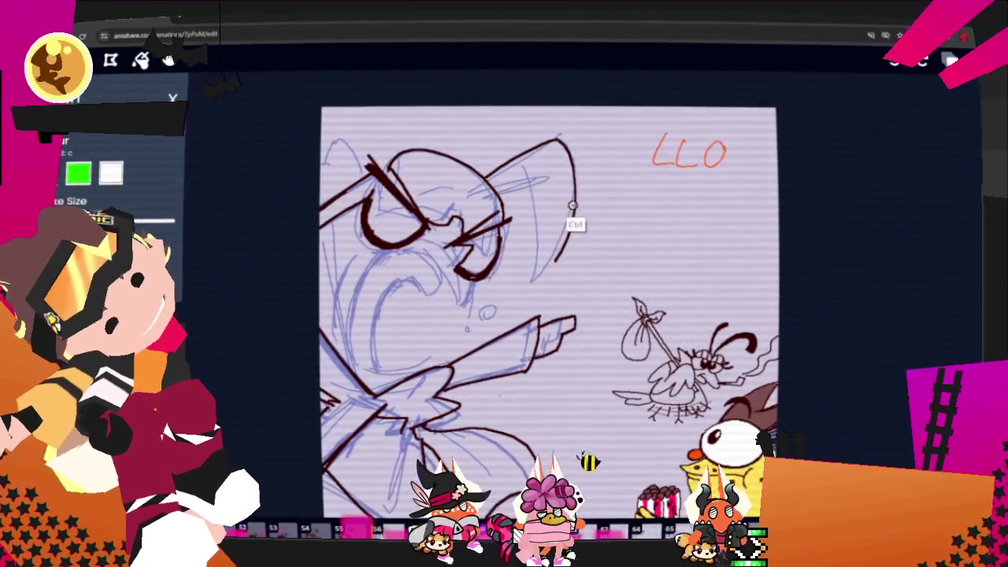
pyautogui.hotkey('ctrl', 'z')
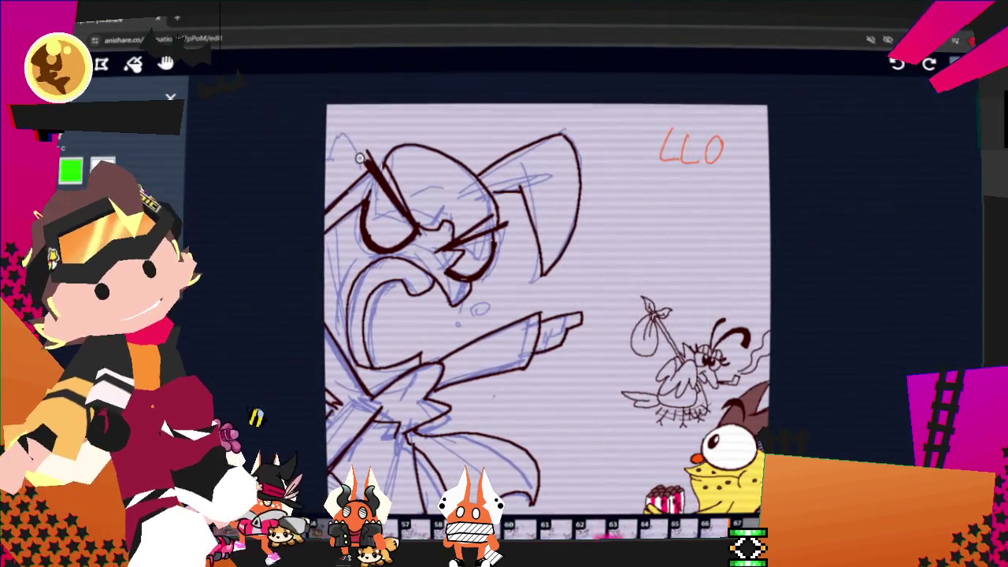
pyautogui.moveTo(365, 163); pyautogui.dragTo(329, 162)
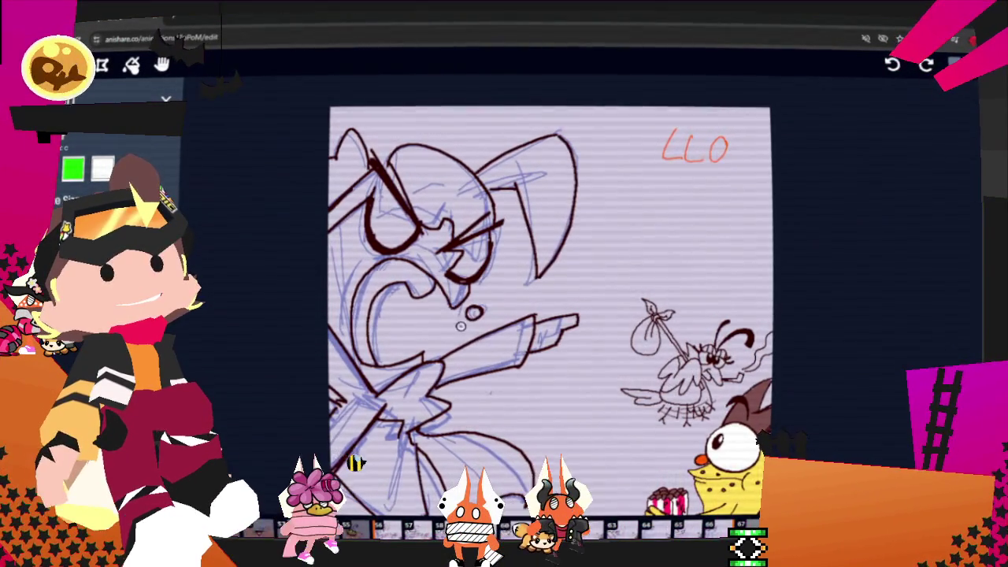
pyautogui.click(457, 326)
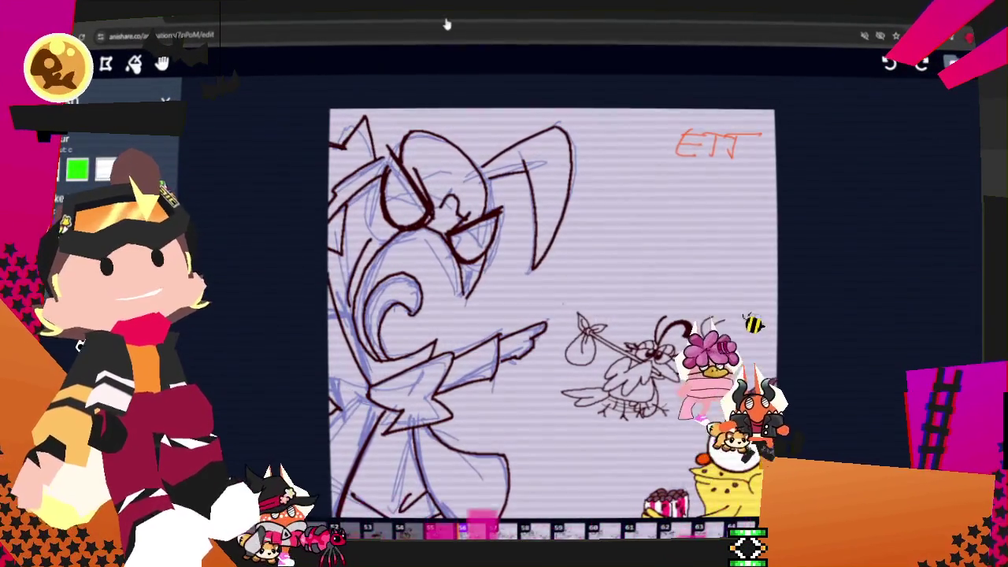
# Step forward three frames to OUT'A, panning the canvas with the Hand tool on the way
pyautogui.press('Right')
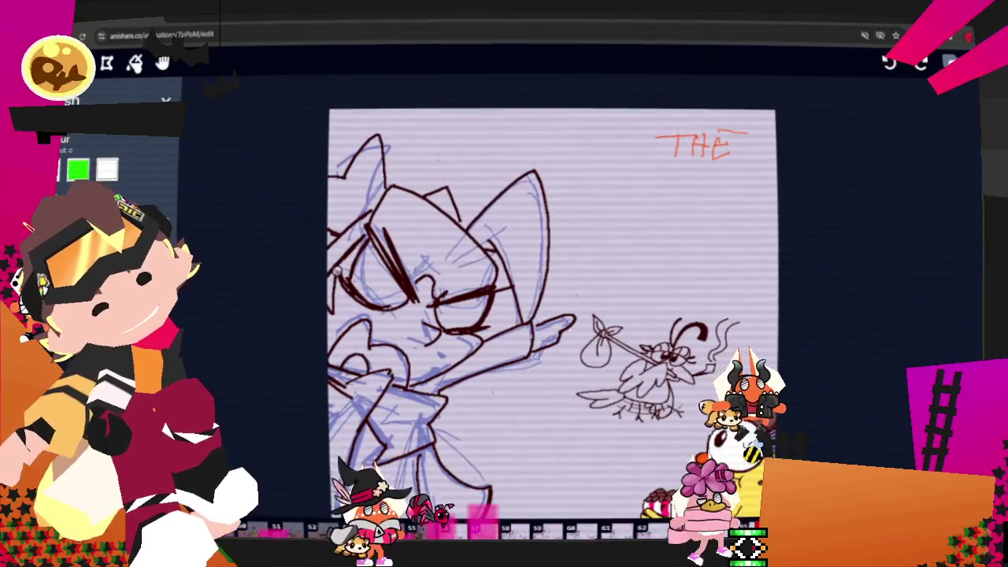
pyautogui.press('Right')
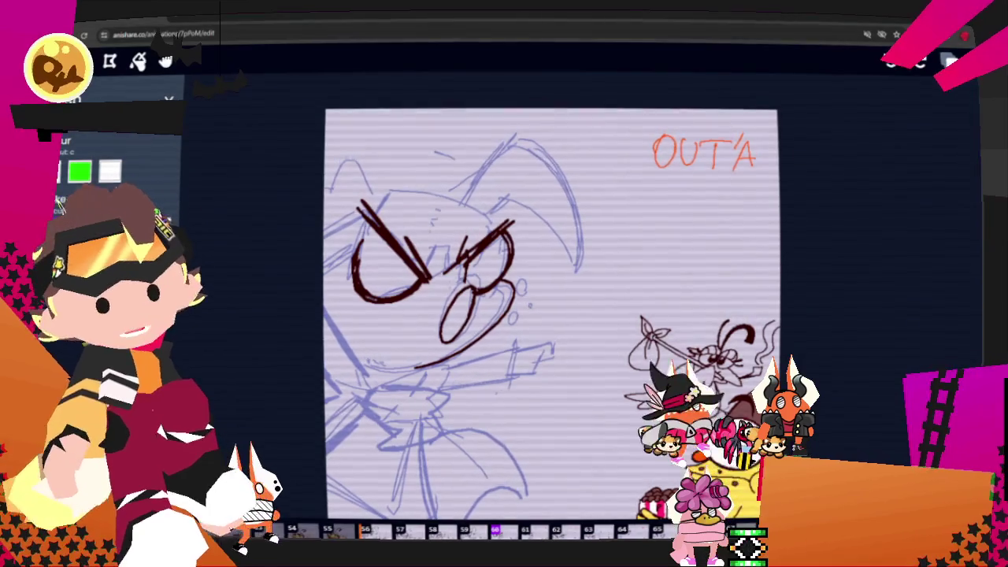
pyautogui.click(165, 62)
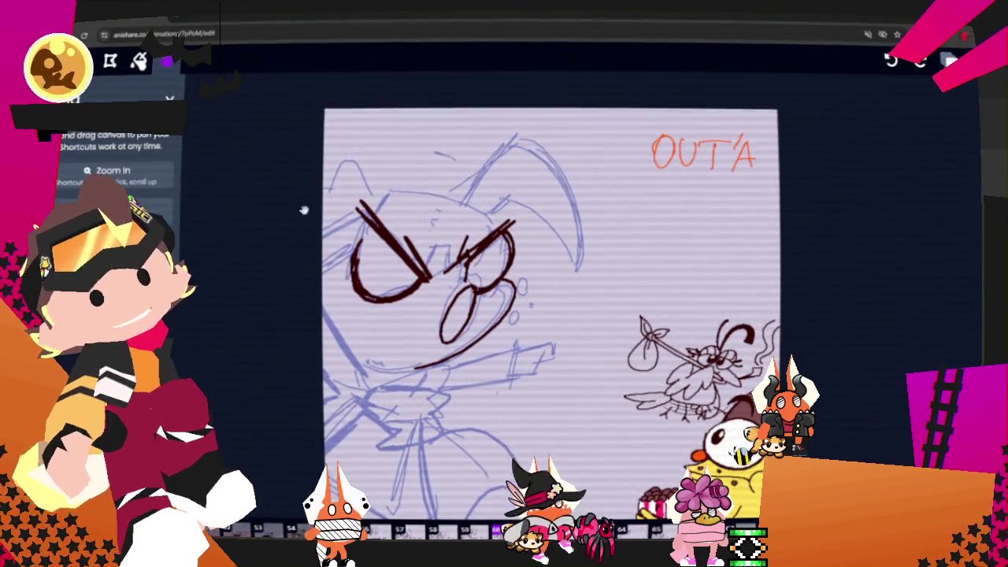
pyautogui.moveTo(322, 217); pyautogui.dragTo(387, 180)
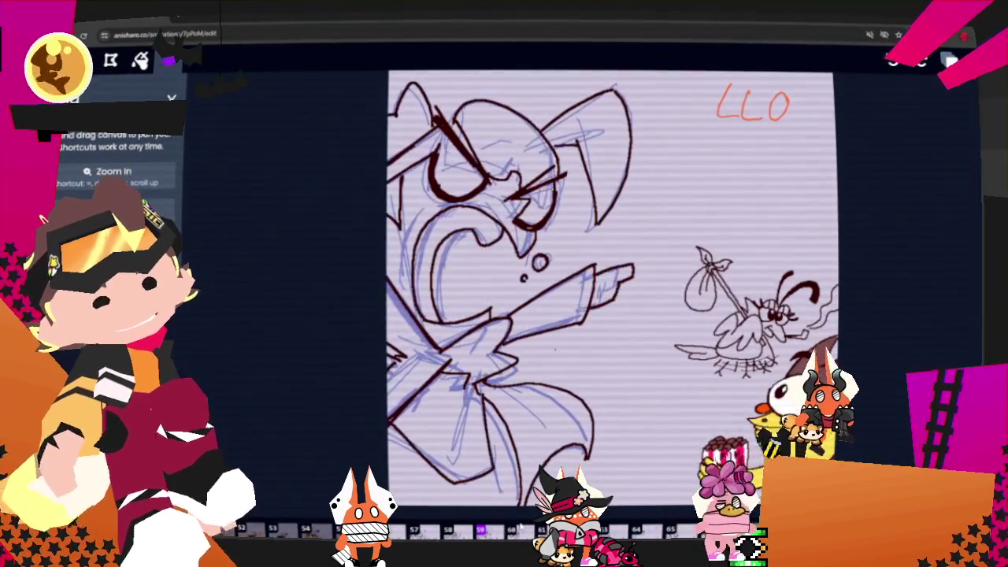
pyautogui.press('Right')
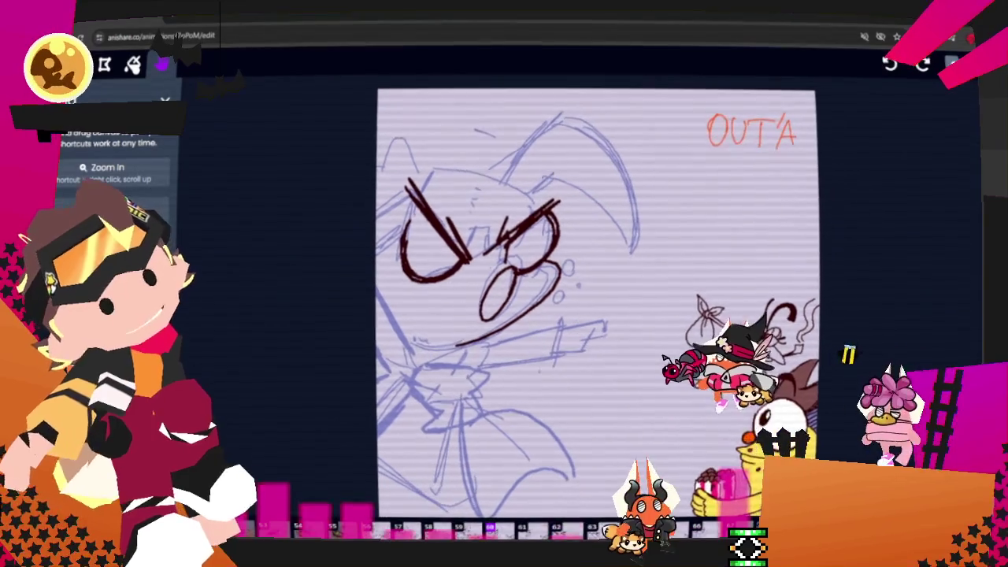
# Ink the top and right side of the cat's head, the ear curve and a small peak
pyautogui.press('b')
pyautogui.moveTo(423, 193); pyautogui.dragTo(457, 158)
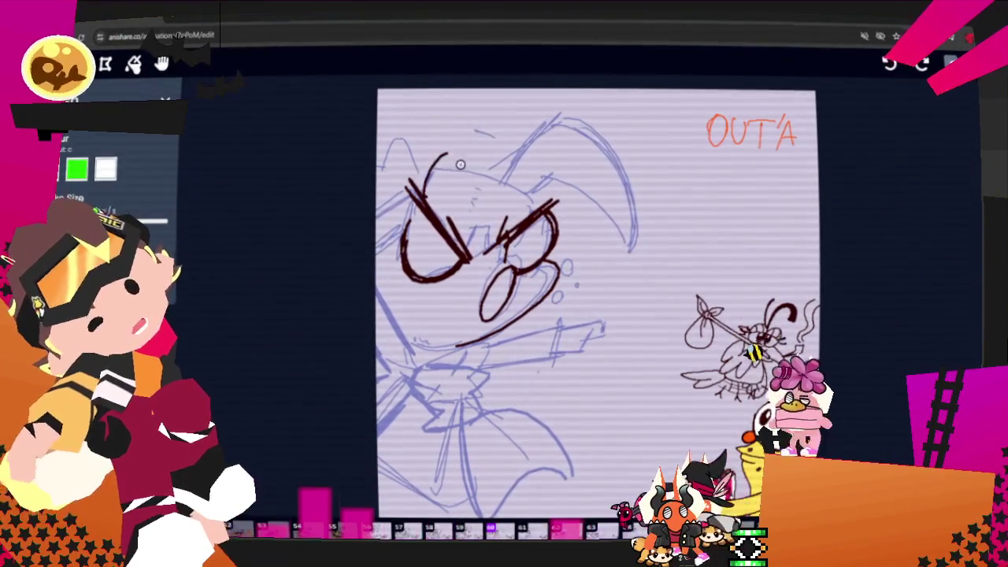
pyautogui.moveTo(524, 182); pyautogui.dragTo(544, 200)
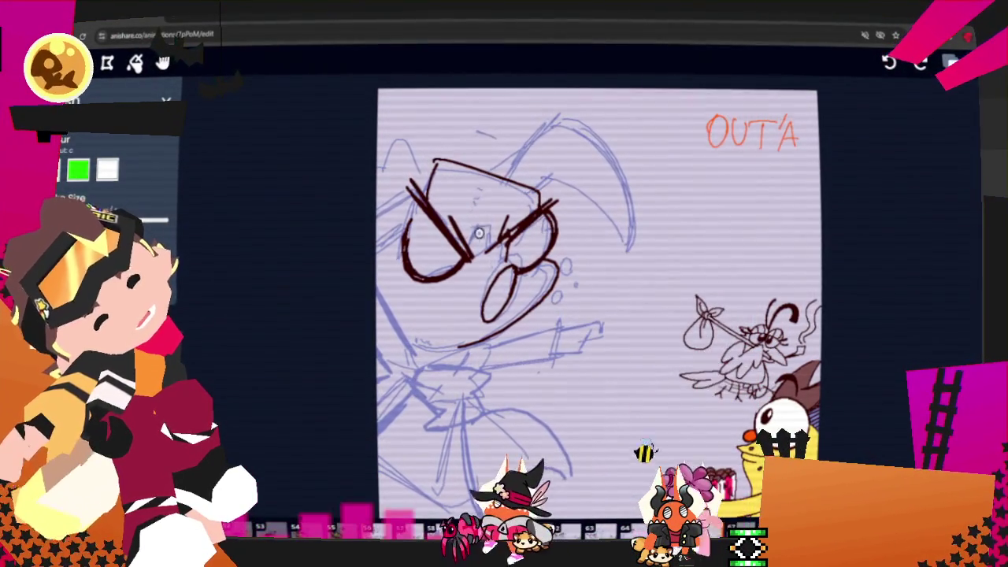
pyautogui.moveTo(507, 175); pyautogui.dragTo(563, 120)
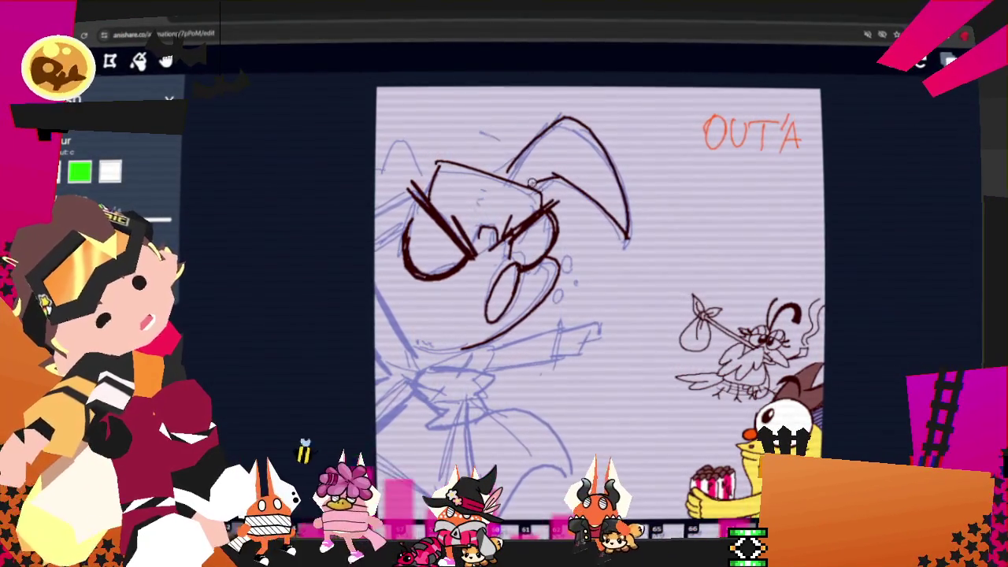
pyautogui.moveTo(460, 163); pyautogui.dragTo(470, 159)
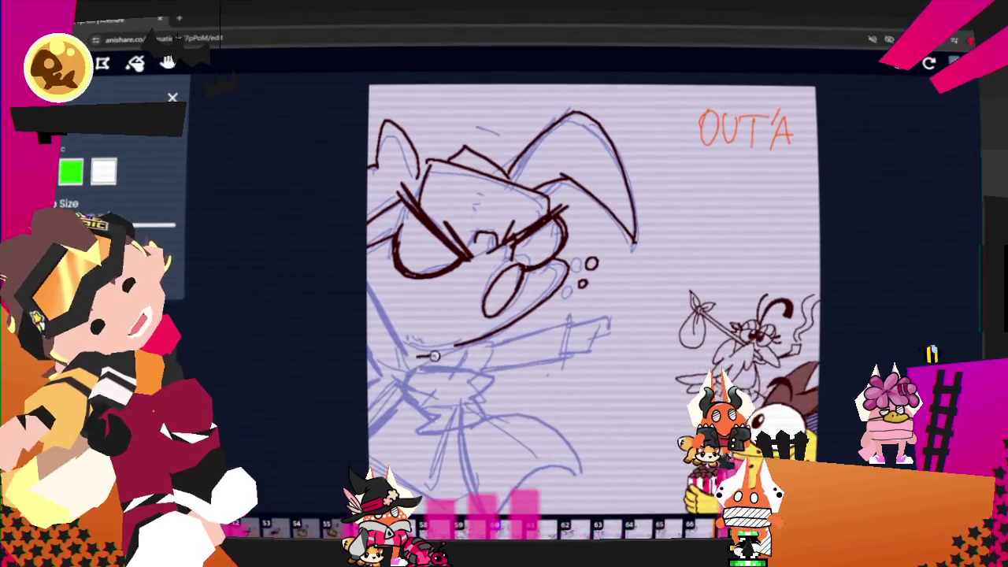
# Draw a line along the arm twice, then undo the unwanted stroke
pyautogui.moveTo(417, 367); pyautogui.dragTo(500, 355)
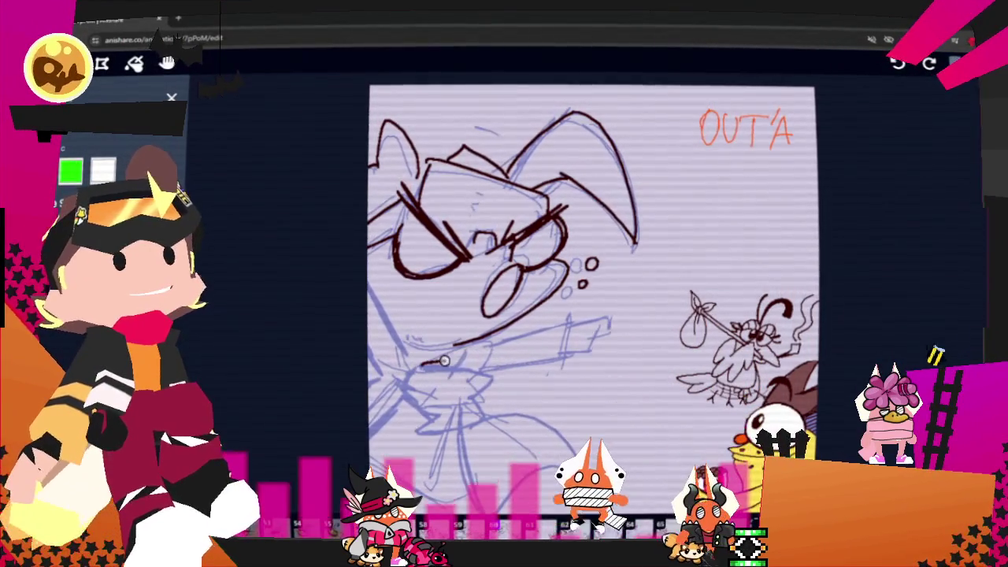
pyautogui.moveTo(411, 367); pyautogui.dragTo(500, 364)
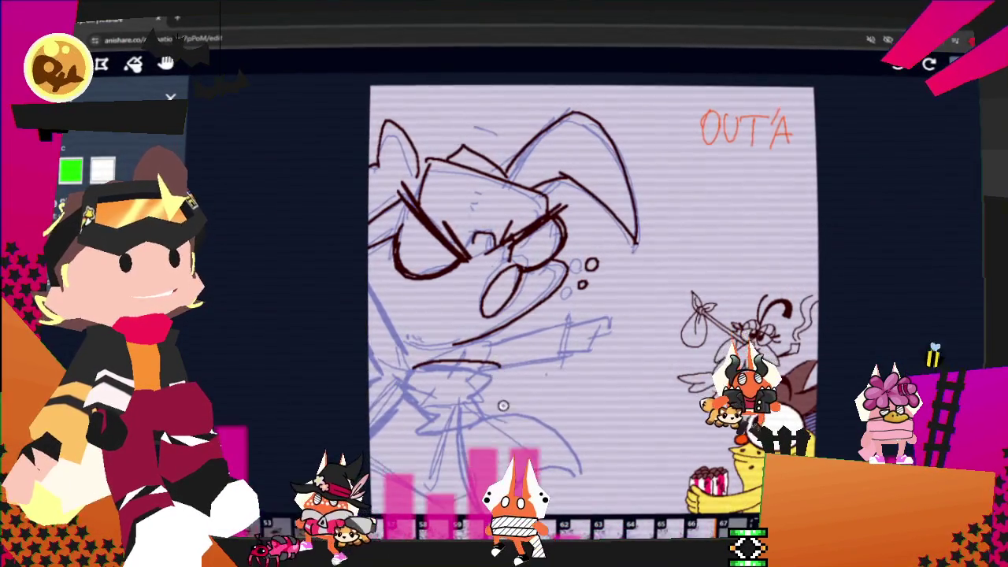
pyautogui.hotkey('ctrl', 'z')
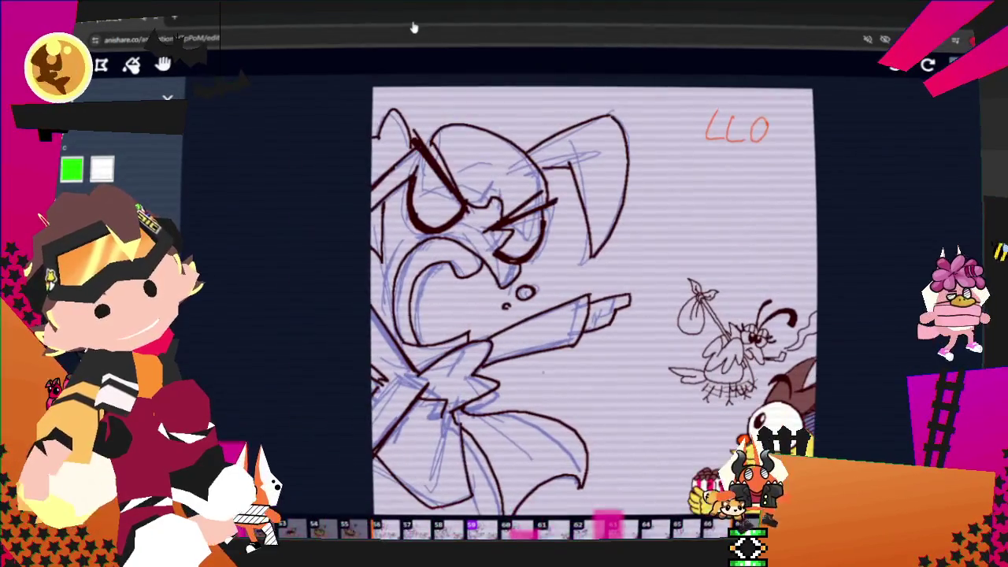
# Zoom in and brush the cloak's lower-left and rising right edges, redrawing one stroke shorter
pyautogui.press('=')
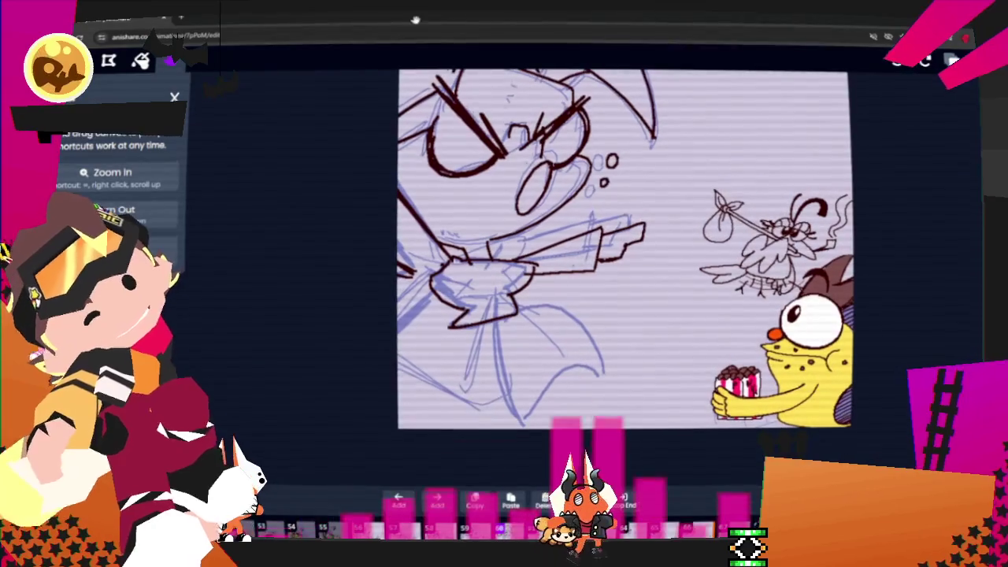
pyautogui.press('b')
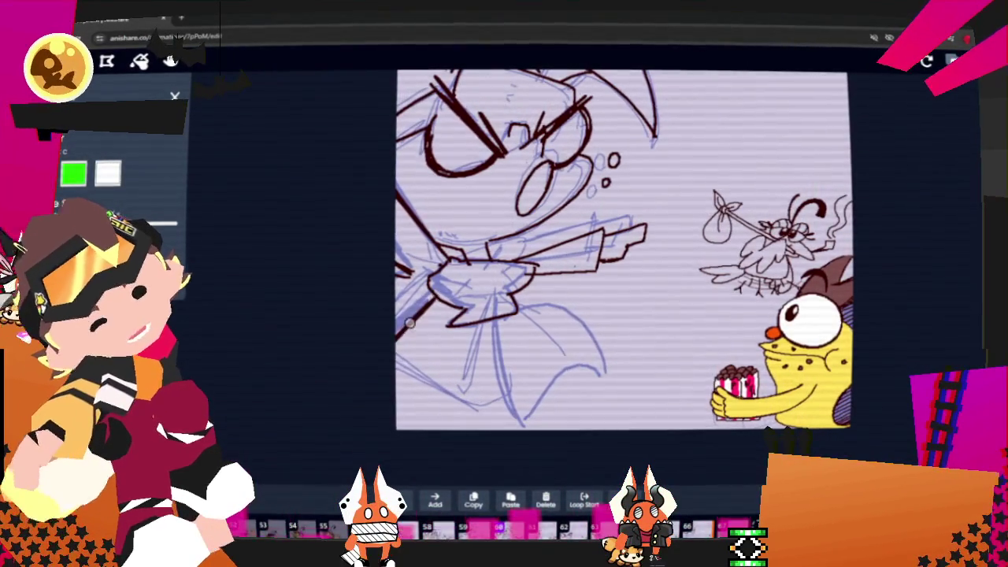
pyautogui.moveTo(390, 352); pyautogui.dragTo(494, 410)
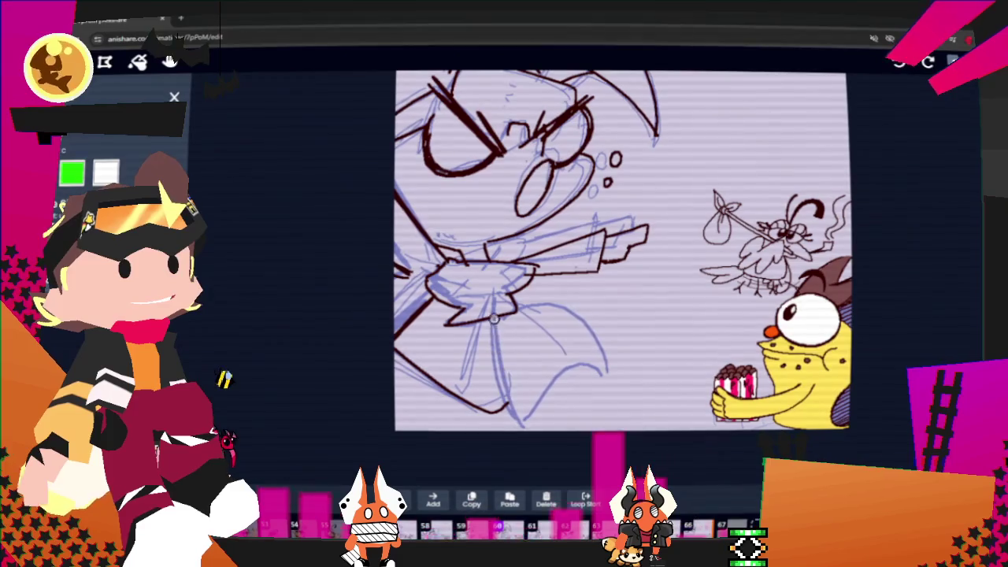
pyautogui.moveTo(526, 423); pyautogui.dragTo(565, 369)
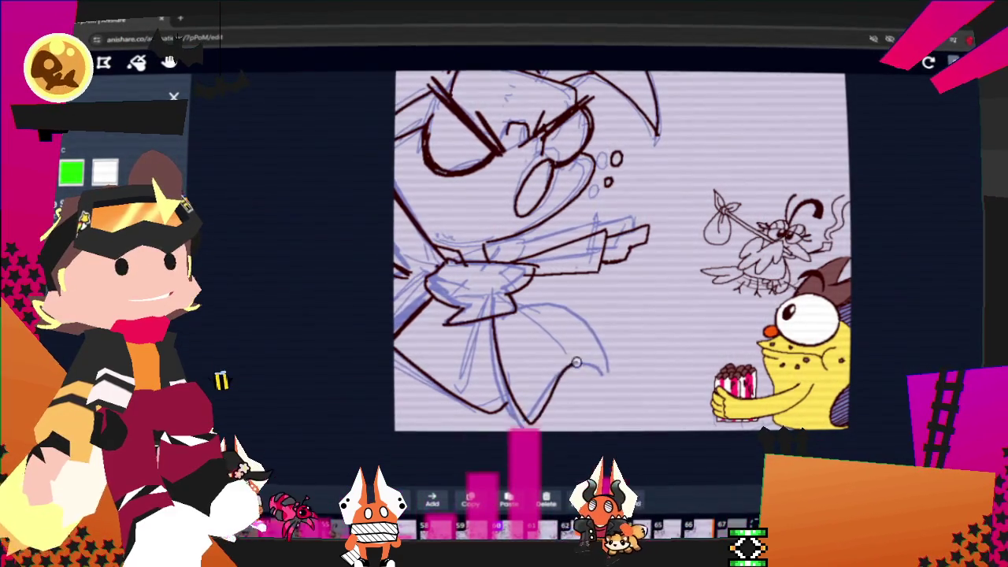
pyautogui.hotkey('ctrl', 'z')
pyautogui.moveTo(526, 424); pyautogui.dragTo(601, 319)
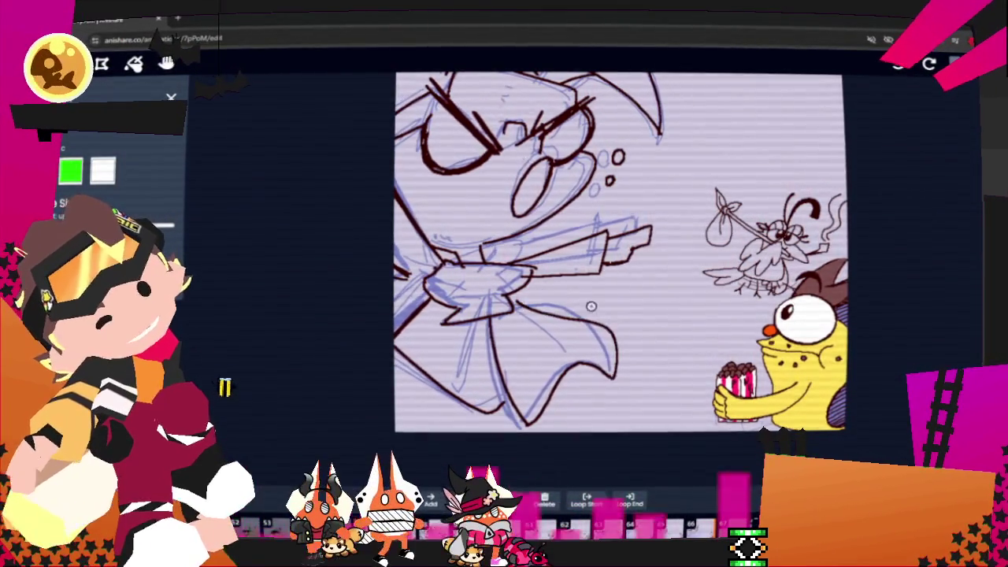
pyautogui.moveTo(460, 364); pyautogui.dragTo(472, 386)
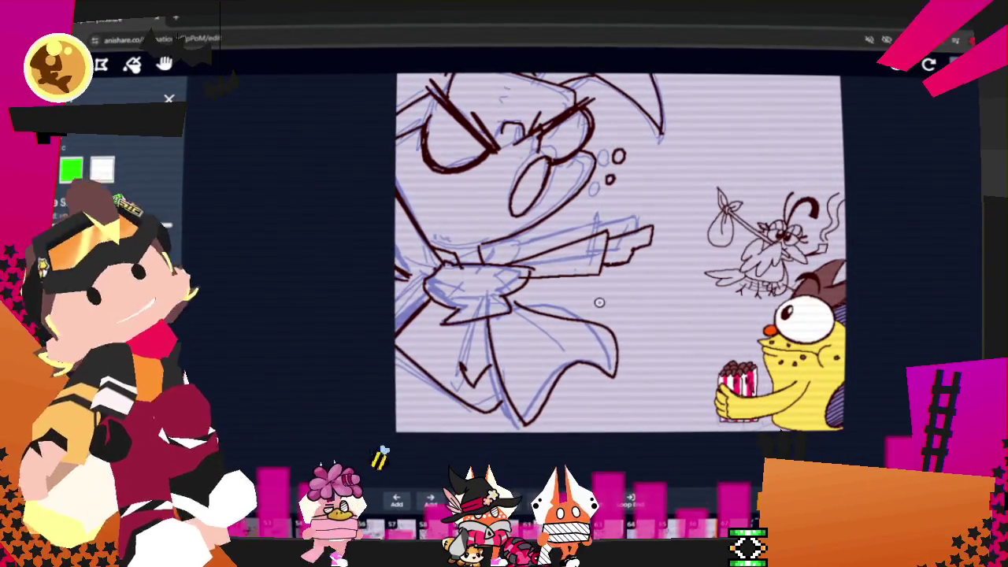
pyautogui.press('s')
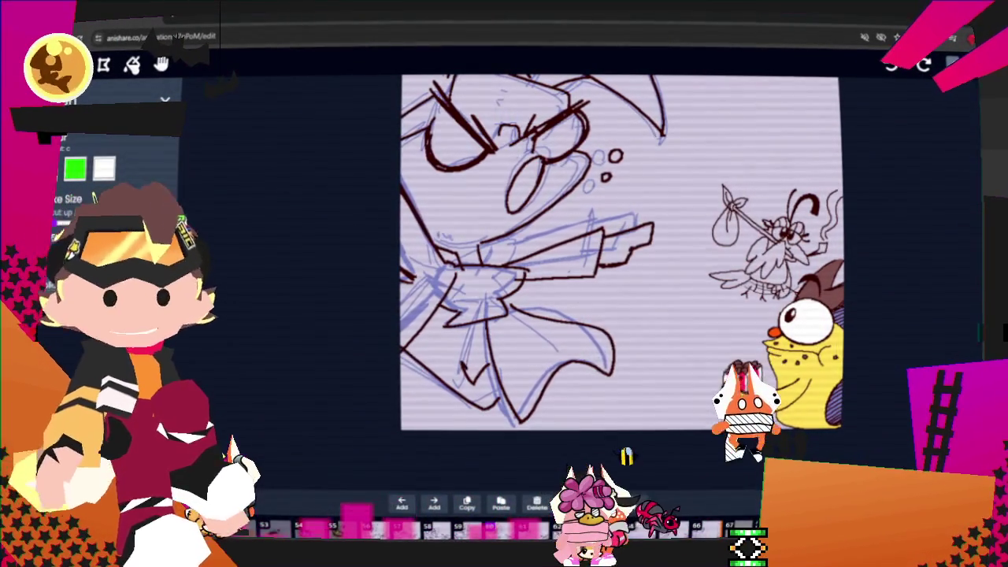
# Pan to show the OUT'A lettering, step ahead two frames, and toggle eraser and brush
pyautogui.press('h')
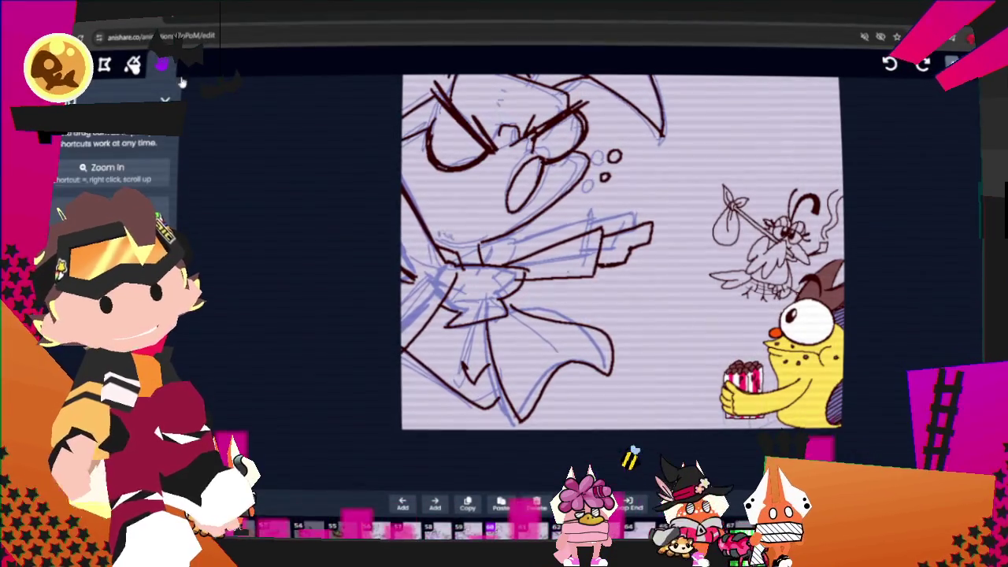
pyautogui.moveTo(415, 181); pyautogui.dragTo(324, 260)
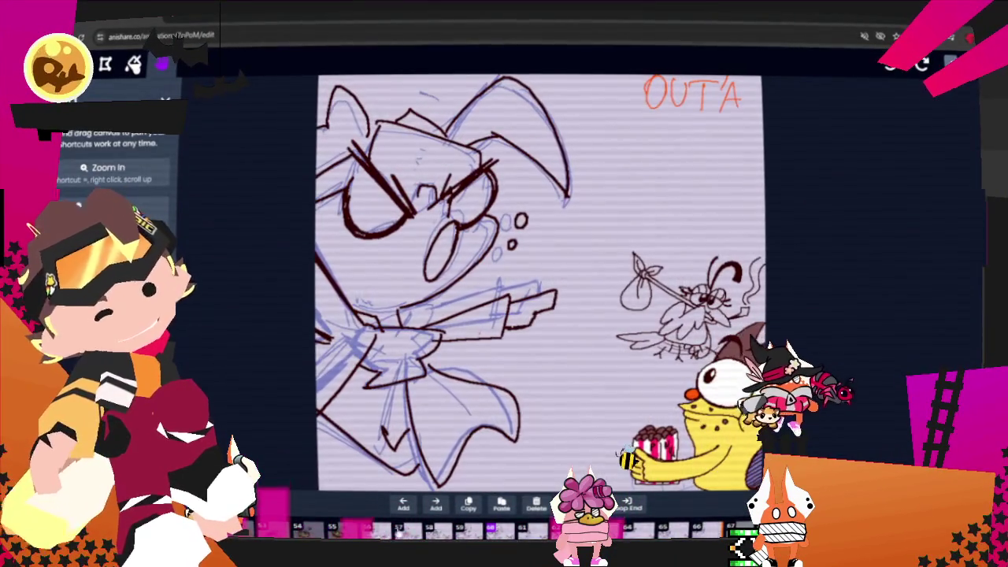
pyautogui.press('Right')
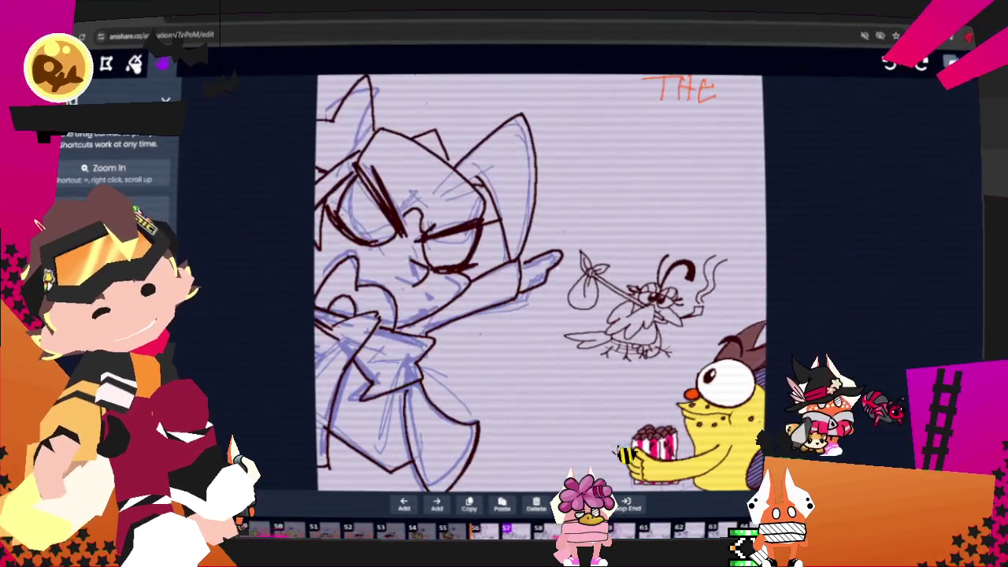
pyautogui.press('Right')
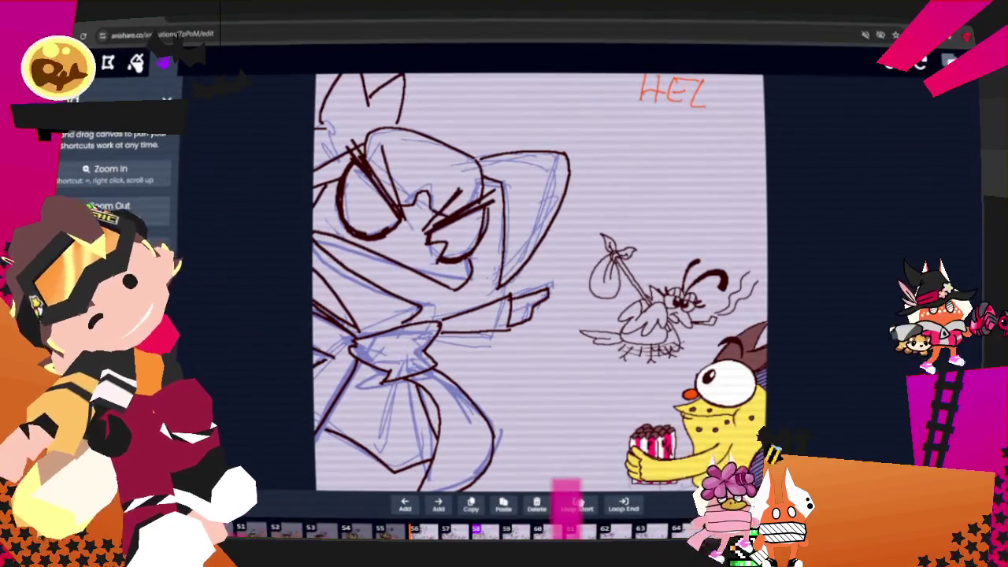
pyautogui.press('b')
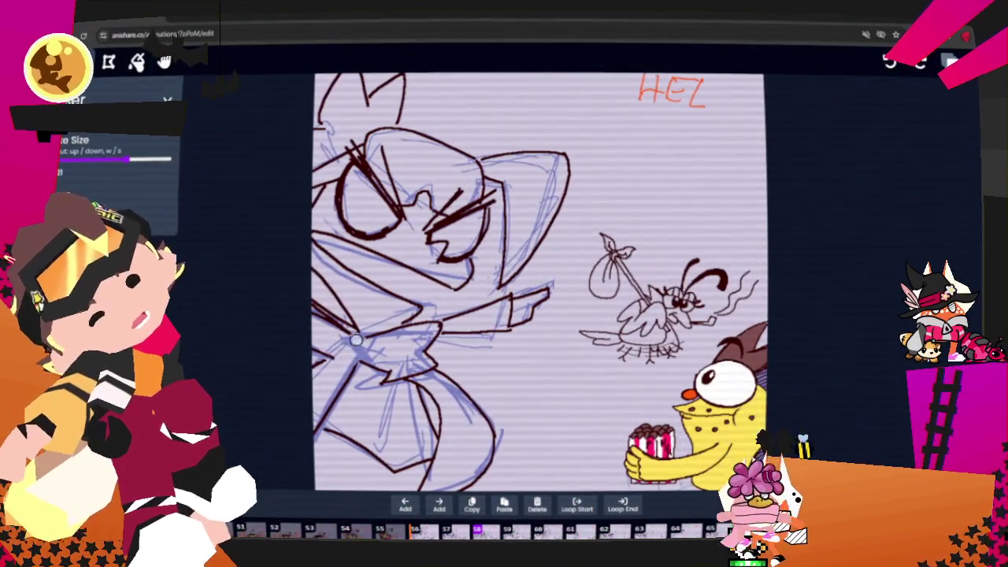
pyautogui.press('b')
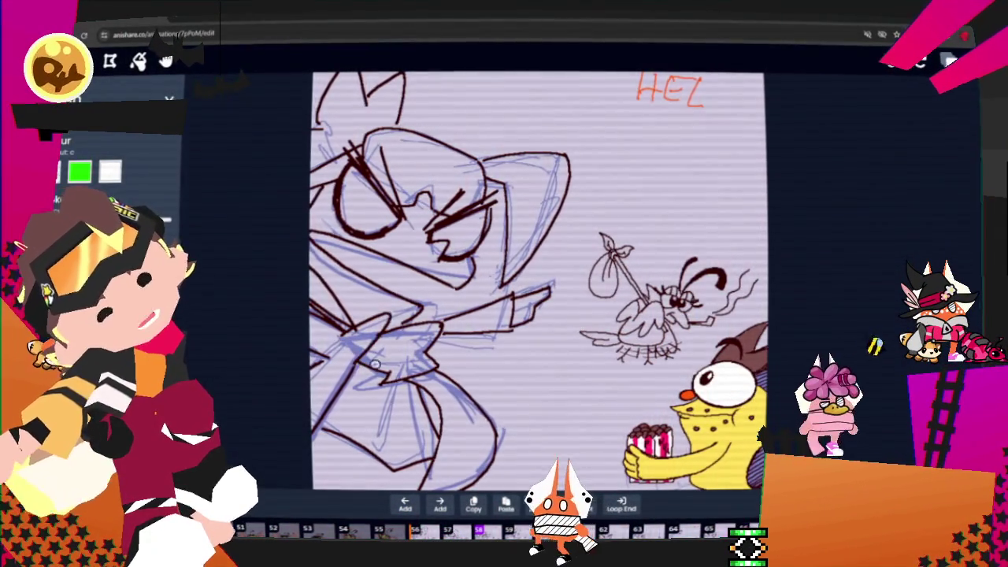
# Flip through the LLO, OUT'A and ETT frames, adjusting brush size with W and S
pyautogui.press('Right')
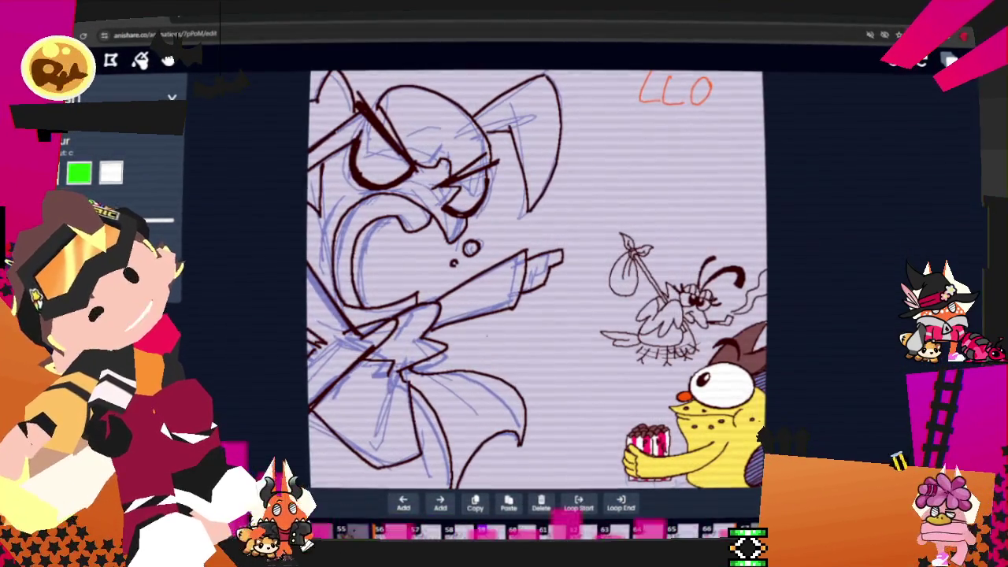
pyautogui.press('w')
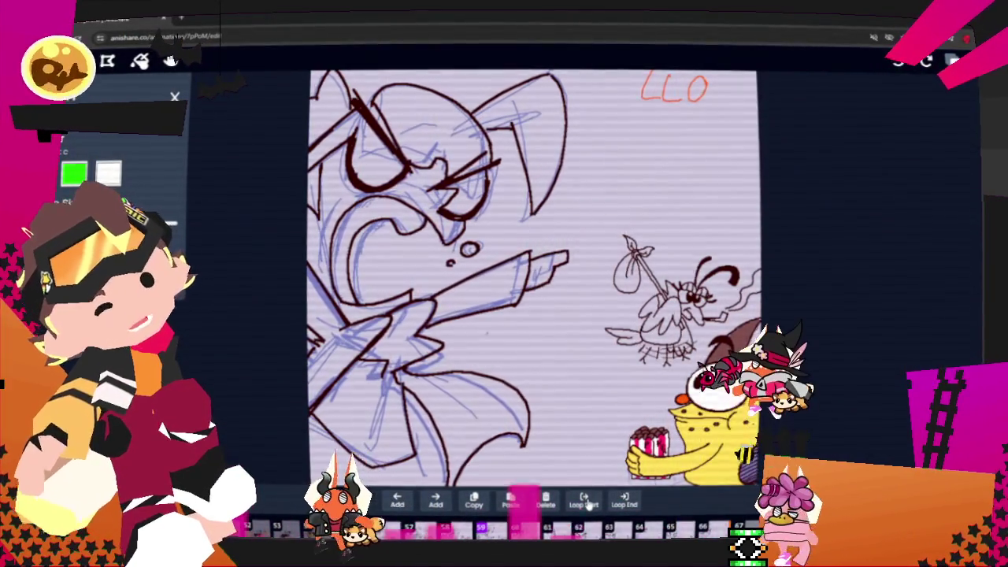
pyautogui.press('Right')
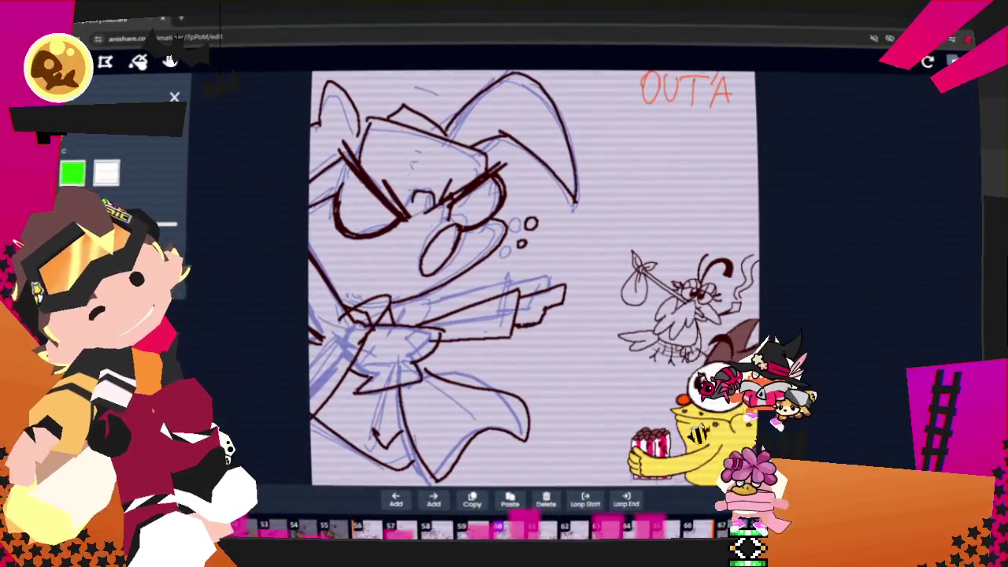
pyautogui.press('s')
pyautogui.press('s')
pyautogui.press('s')
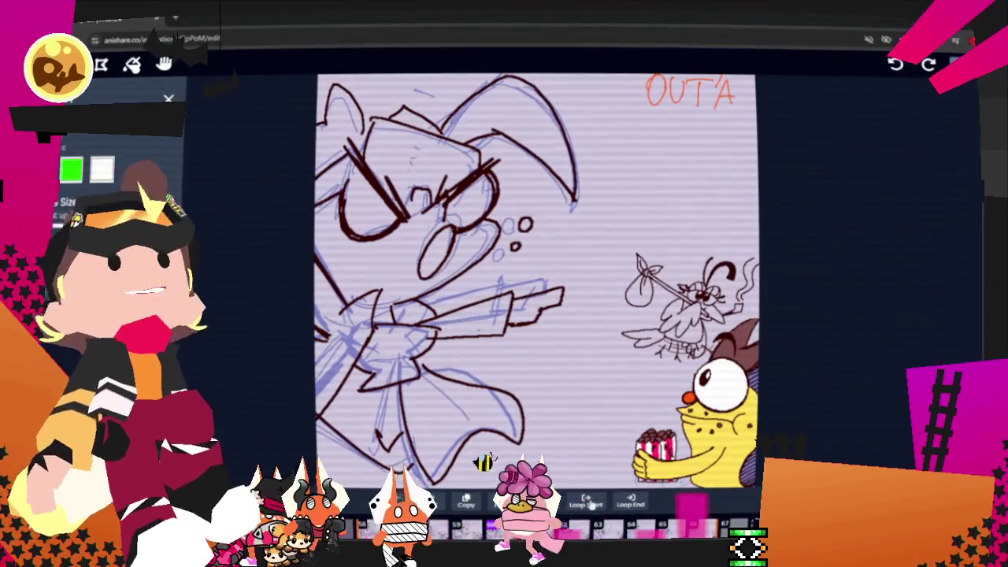
pyautogui.press('Right')
pyautogui.press('Right')
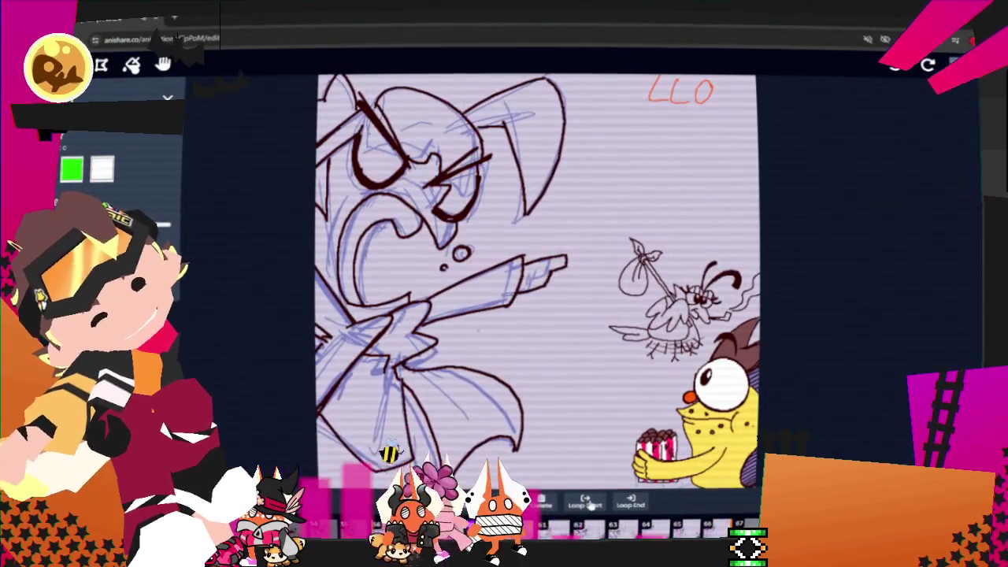
pyautogui.press('Right')
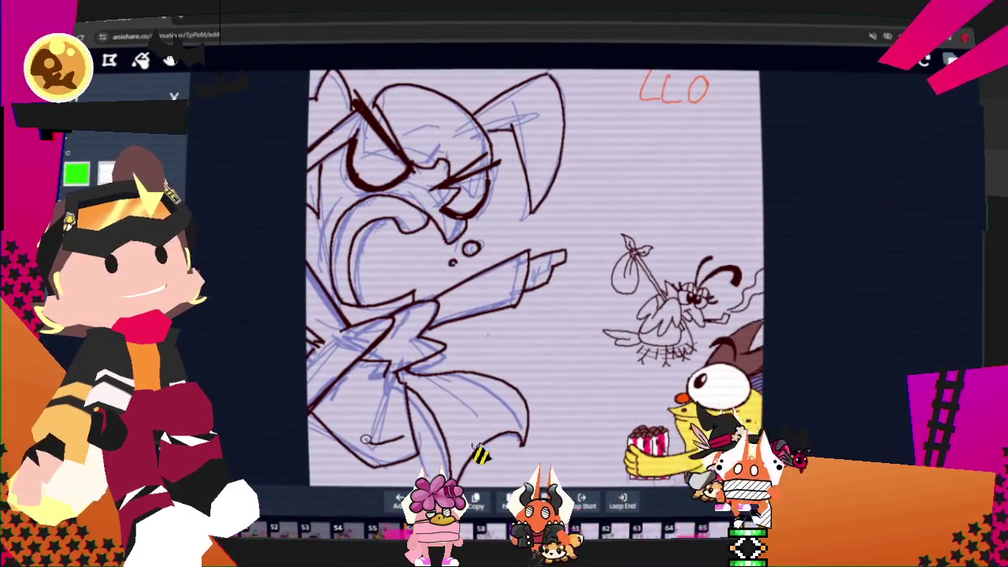
# Step forward past the OUT'A frame and stop on the HERE frame
pyautogui.press('Right')
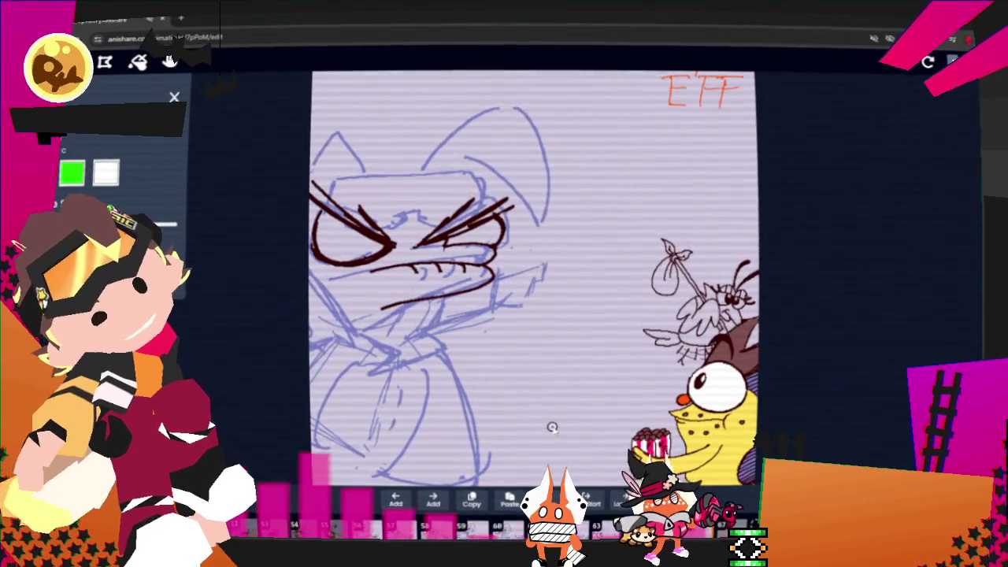
pyautogui.click(553, 431)
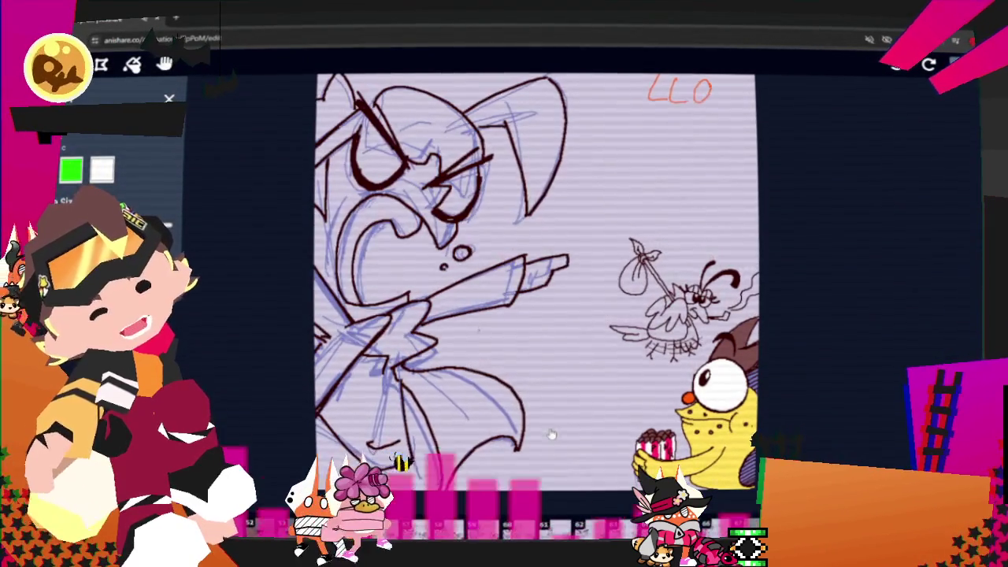
pyautogui.press('Right')
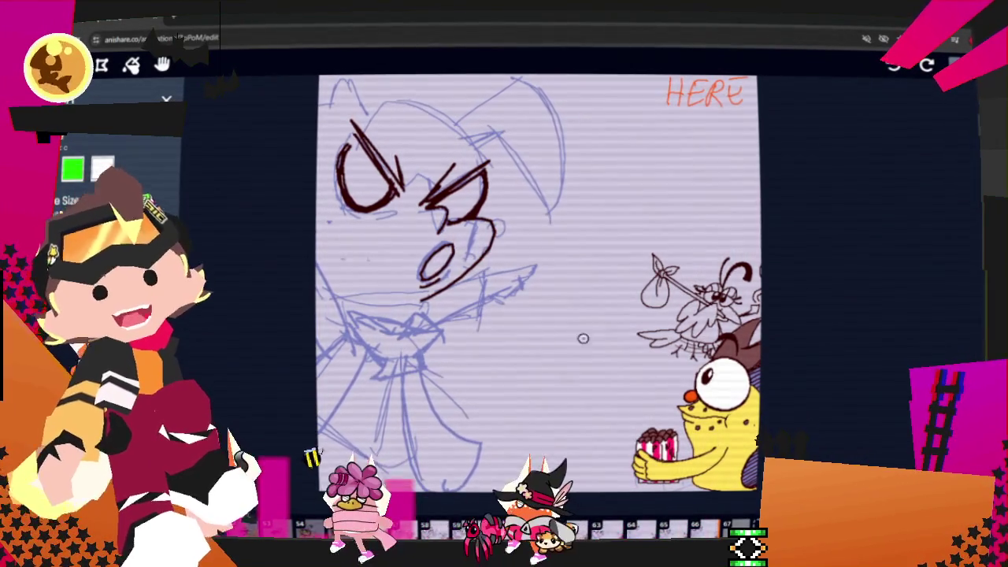
# Pan the canvas down-right, then ink strokes over the rough, including the body's left edge and chin
pyautogui.click(161, 66)
pyautogui.moveTo(504, 283)
pyautogui.mouseDown()
pyautogui.moveTo(549, 297)
pyautogui.moveTo(556, 310)
pyautogui.mouseUp()
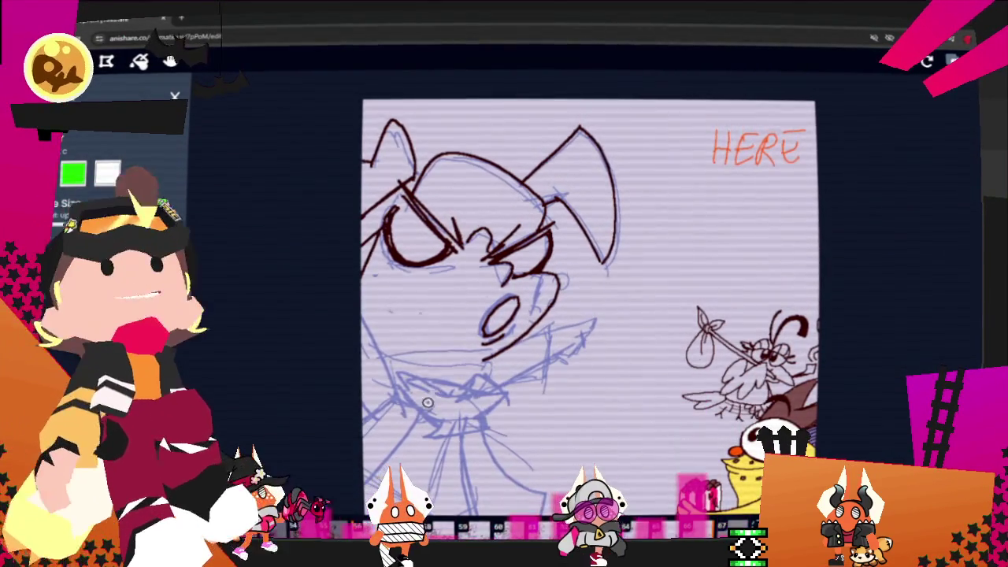
pyautogui.moveTo(428, 400); pyautogui.dragTo(391, 372)
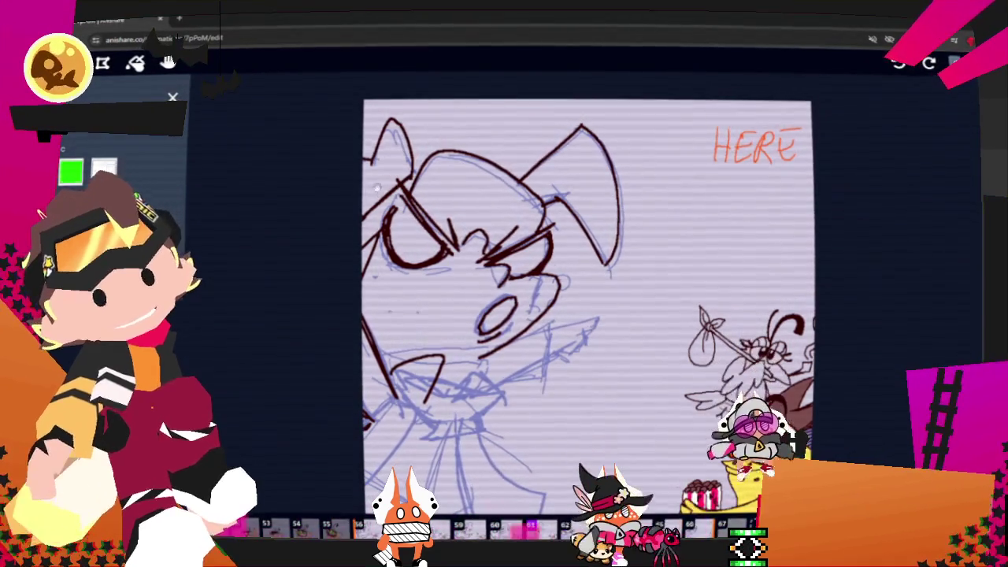
pyautogui.scroll(-3, 377, 186)
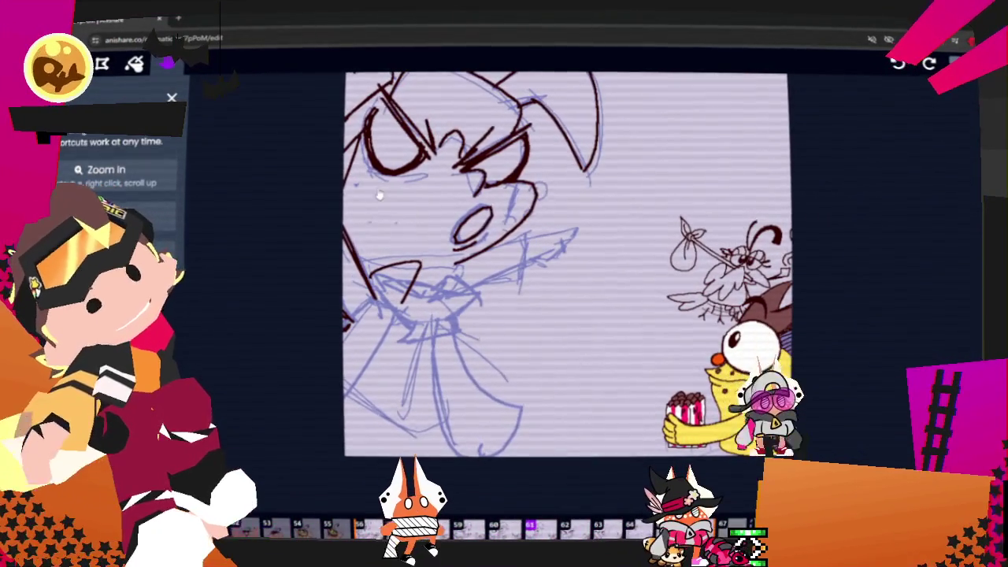
pyautogui.moveTo(397, 308); pyautogui.dragTo(347, 415)
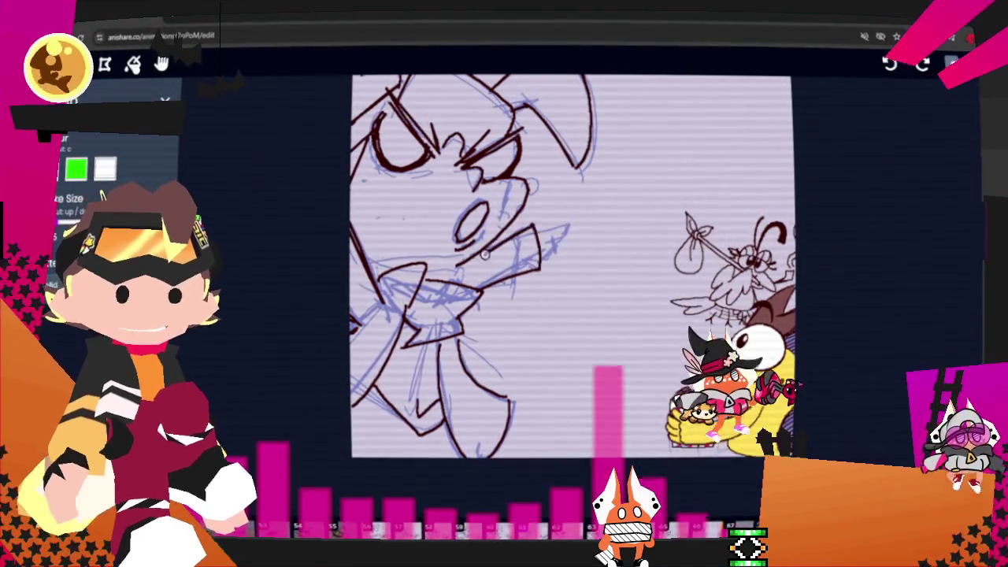
pyautogui.moveTo(476, 250); pyautogui.dragTo(540, 268)
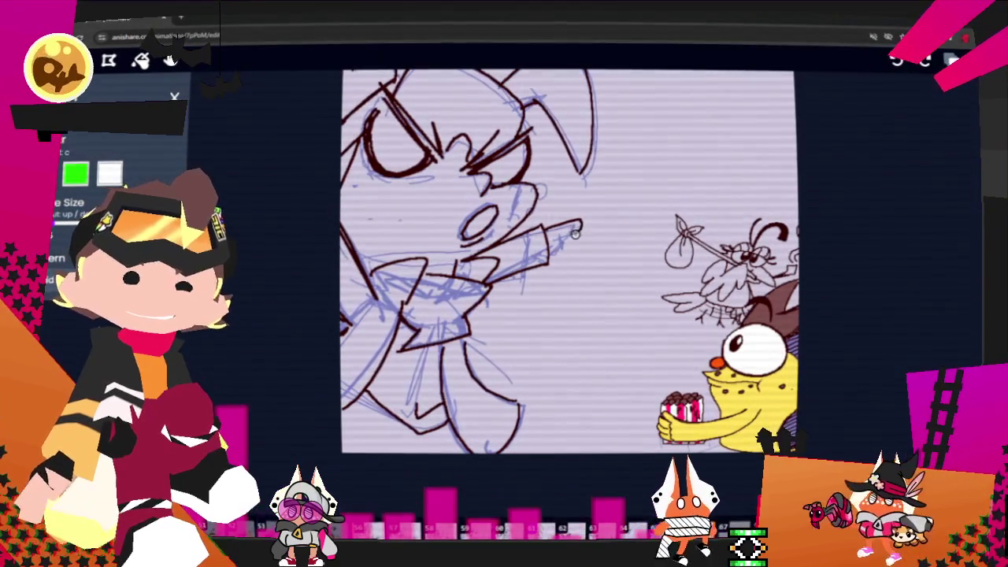
pyautogui.press('ctrl')
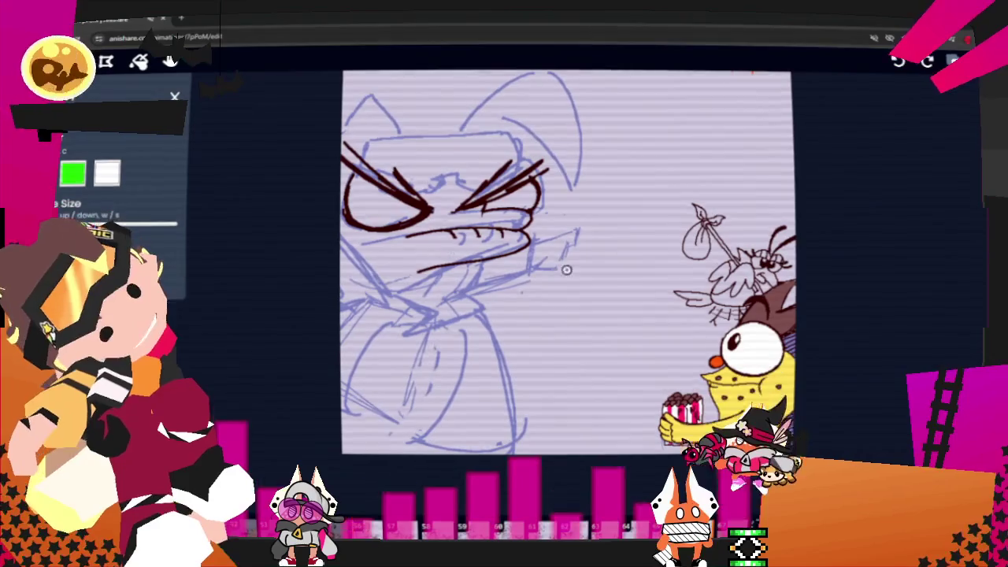
# Ink the mouth zigzag, both sides of the cat's body and the pointing hand
pyautogui.moveTo(534, 269); pyautogui.dragTo(529, 281)
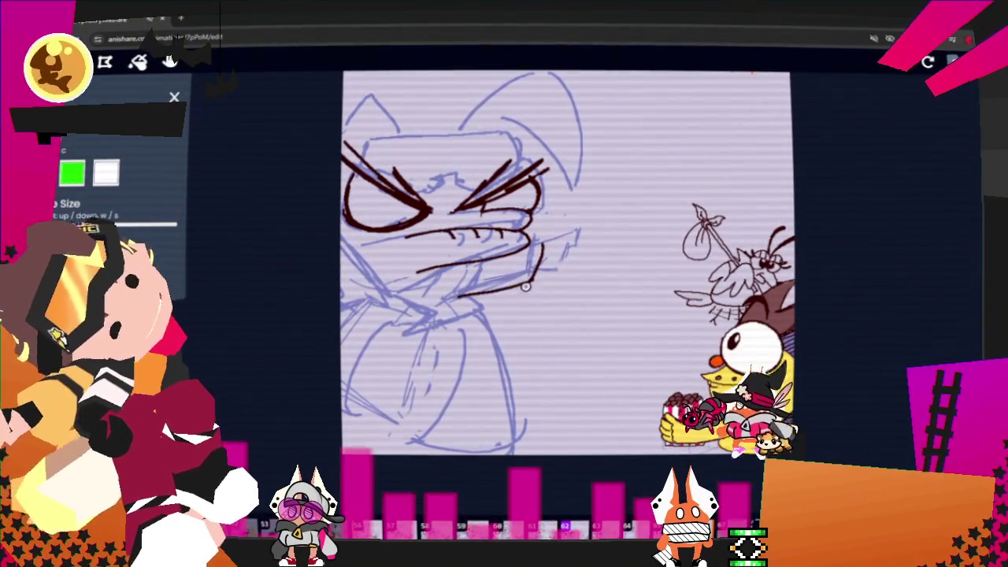
pyautogui.moveTo(405, 293); pyautogui.dragTo(492, 266)
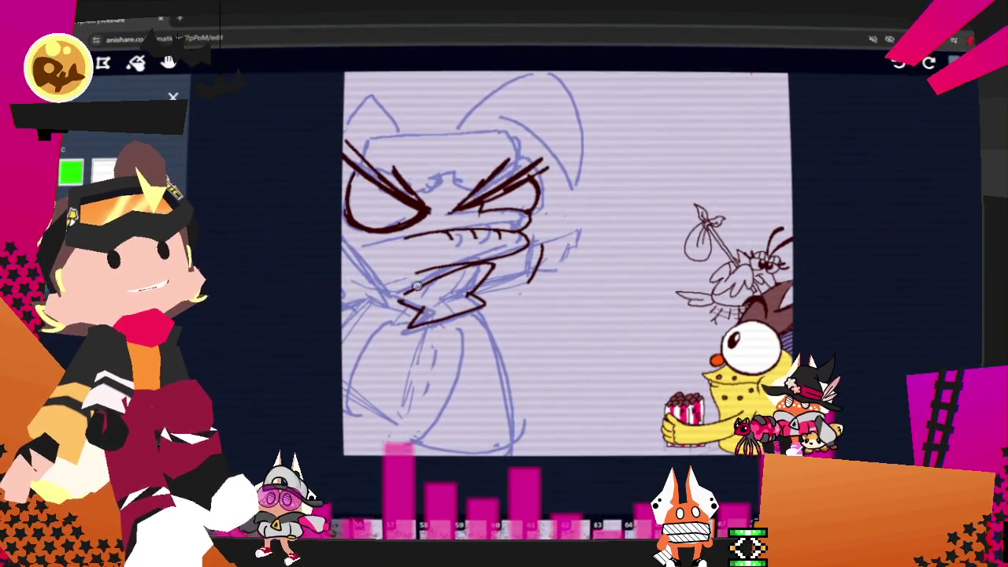
pyautogui.moveTo(472, 293)
pyautogui.mouseDown()
pyautogui.moveTo(400, 301)
pyautogui.moveTo(345, 264)
pyautogui.mouseUp()
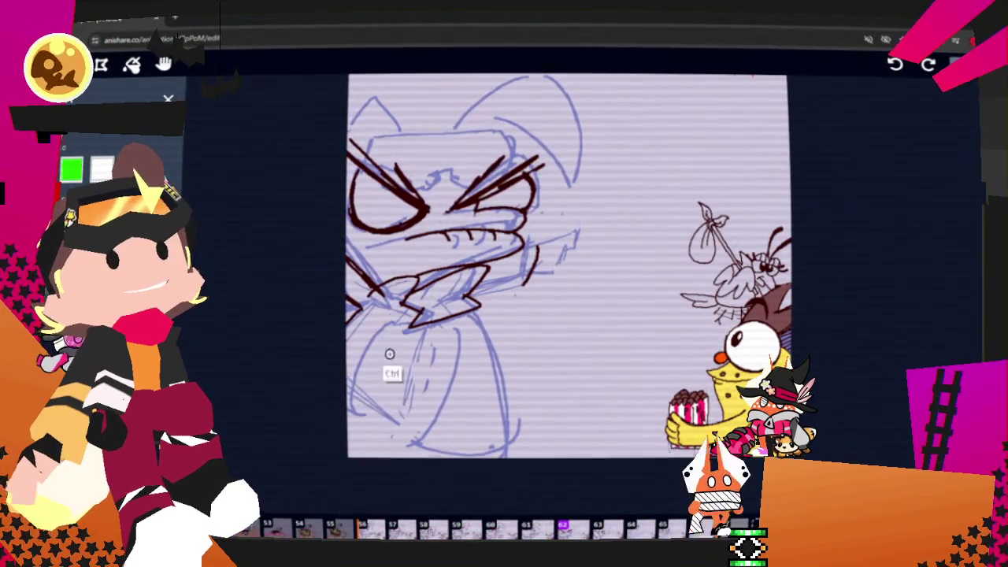
pyautogui.moveTo(375, 335)
pyautogui.mouseDown()
pyautogui.moveTo(369, 403)
pyautogui.moveTo(417, 432)
pyautogui.moveTo(513, 434)
pyautogui.moveTo(511, 386)
pyautogui.mouseUp()
pyautogui.moveTo(472, 314); pyautogui.dragTo(511, 404)
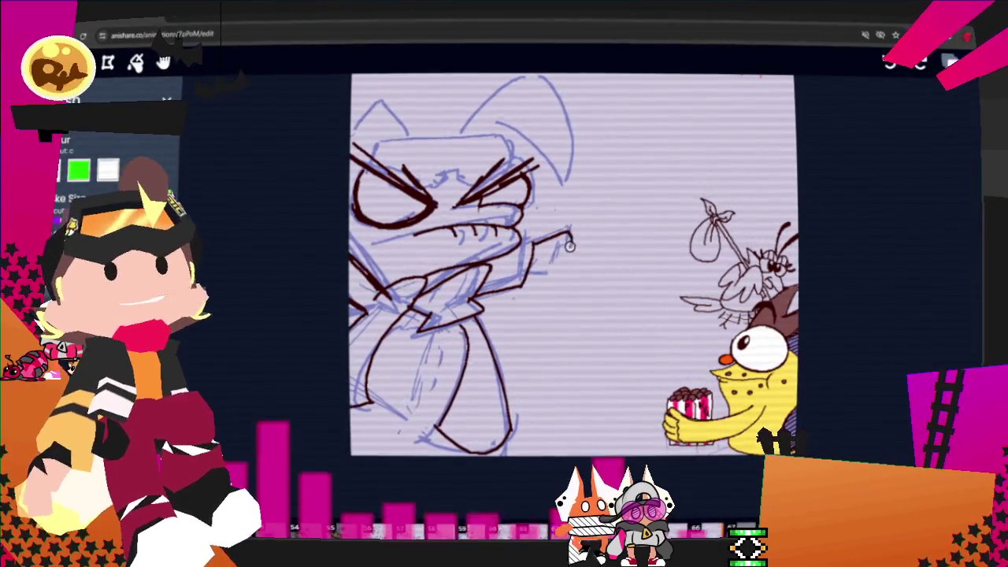
pyautogui.moveTo(568, 235); pyautogui.dragTo(533, 279)
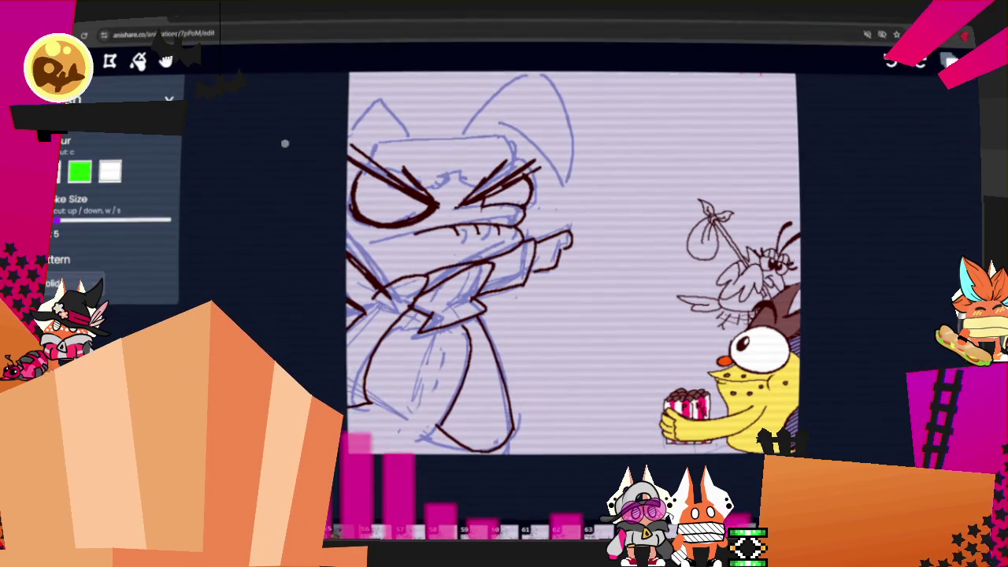
# Pan to reveal the EFF label, then ink the right ear's lines and the left ear outline
pyautogui.click(166, 61)
pyautogui.moveTo(402, 138); pyautogui.dragTo(384, 186)
pyautogui.press('b')
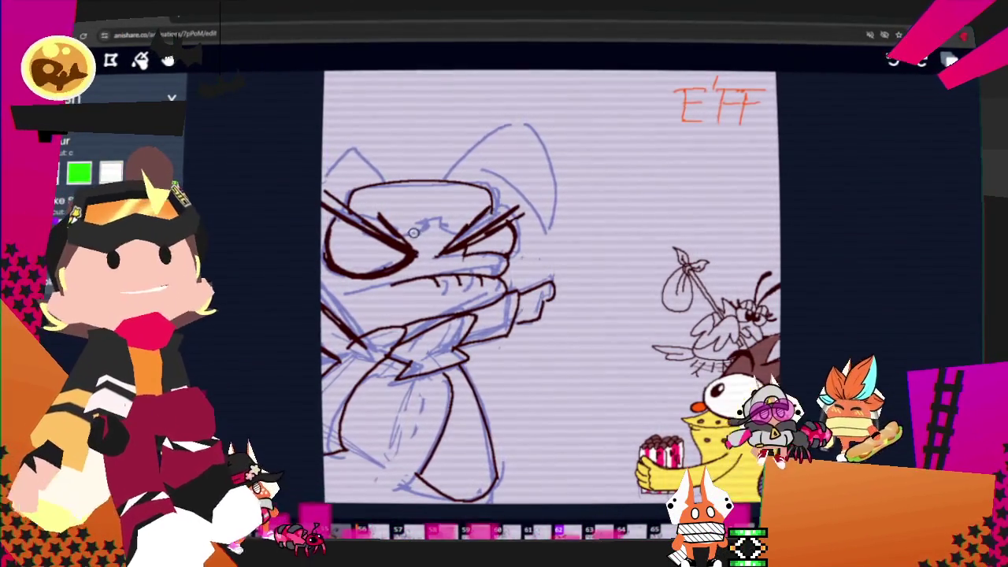
pyautogui.moveTo(449, 178)
pyautogui.mouseDown()
pyautogui.moveTo(538, 118)
pyautogui.moveTo(555, 231)
pyautogui.mouseUp()
pyautogui.moveTo(496, 165); pyautogui.dragTo(552, 218)
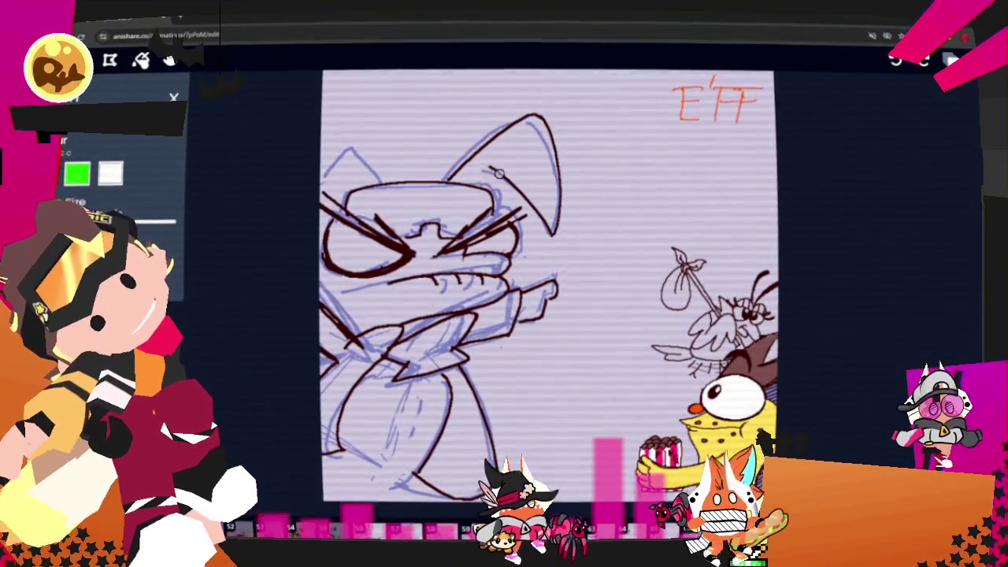
pyautogui.moveTo(347, 162); pyautogui.dragTo(383, 181)
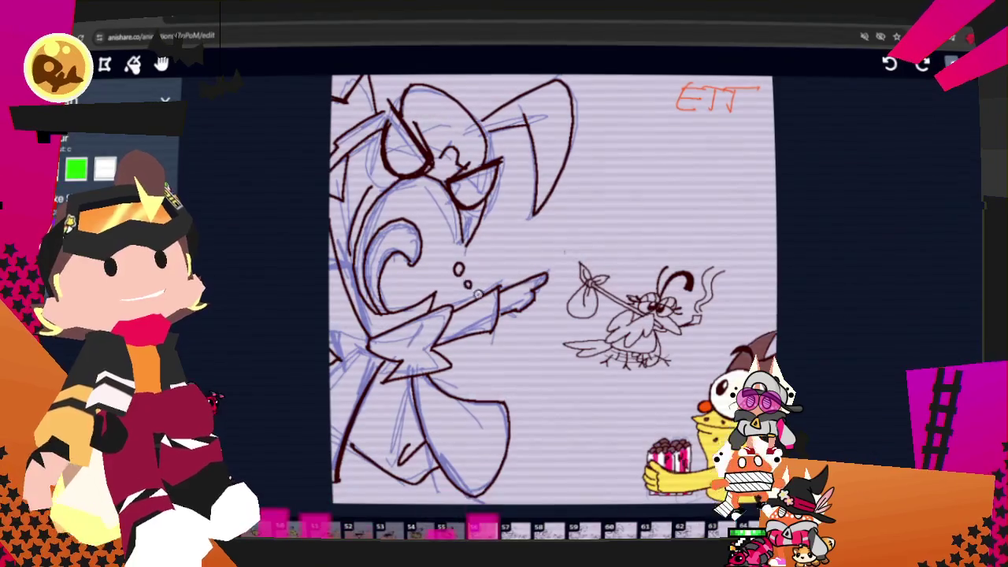
# Ink small circles near the pointing hand on the THE frame and the following frames
pyautogui.press('Right')
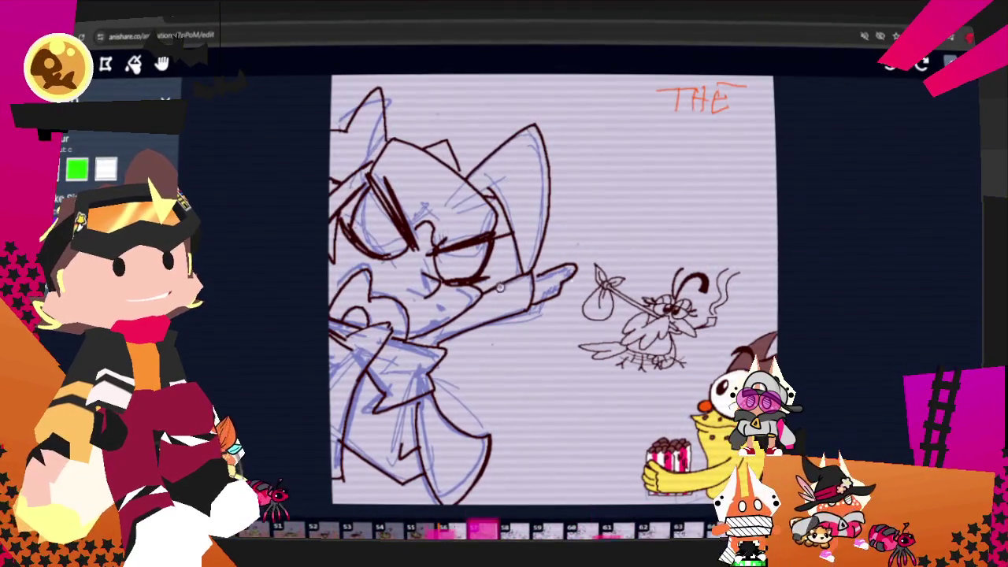
pyautogui.moveTo(498, 296); pyautogui.dragTo(497, 297)
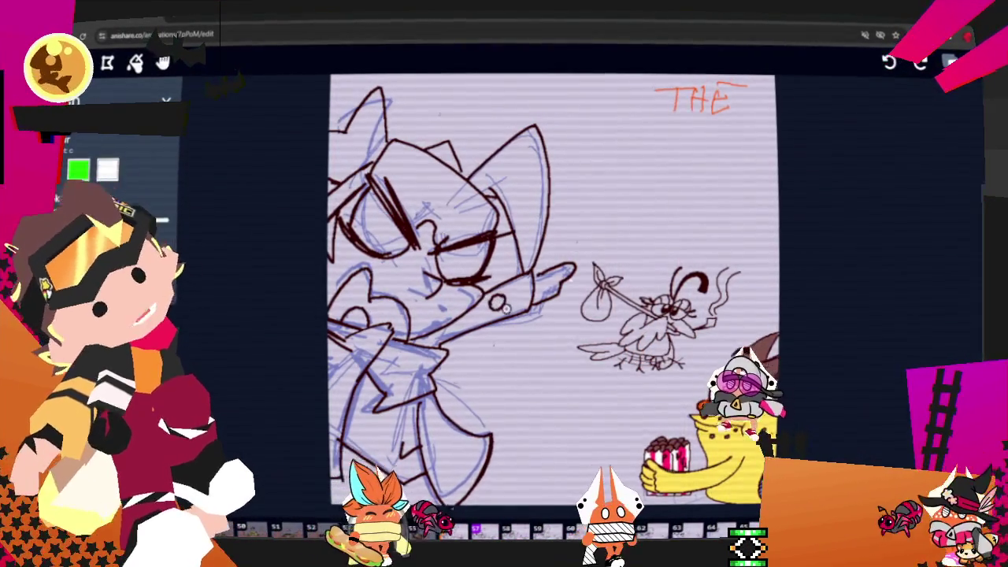
pyautogui.press('Right')
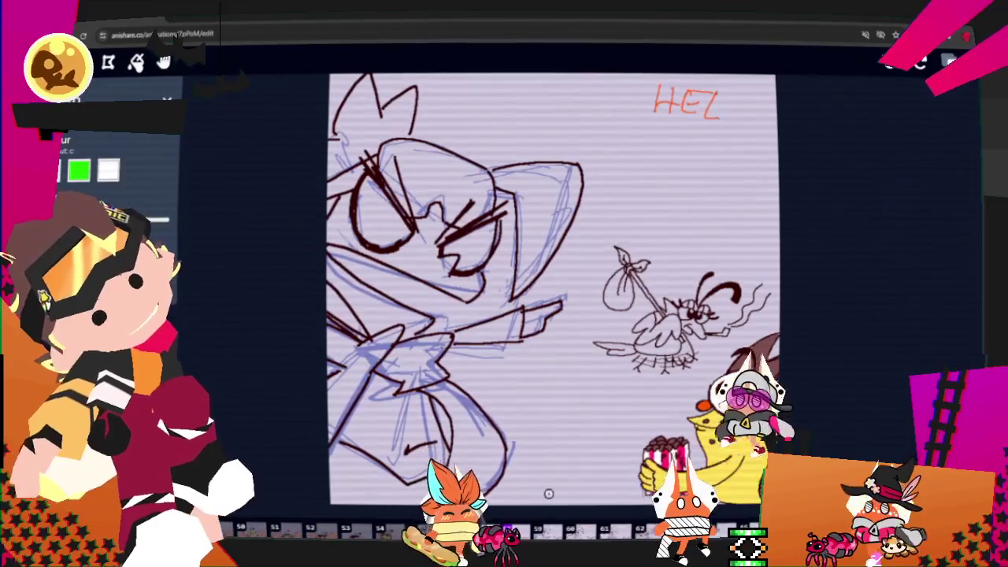
pyautogui.press('Right')
pyautogui.press('Right')
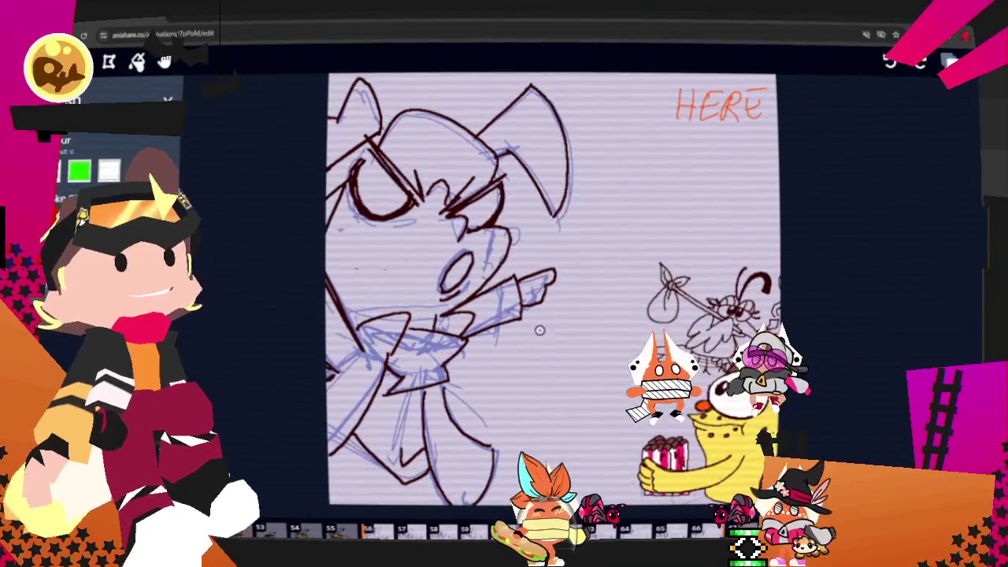
pyautogui.moveTo(530, 268); pyautogui.dragTo(530, 263)
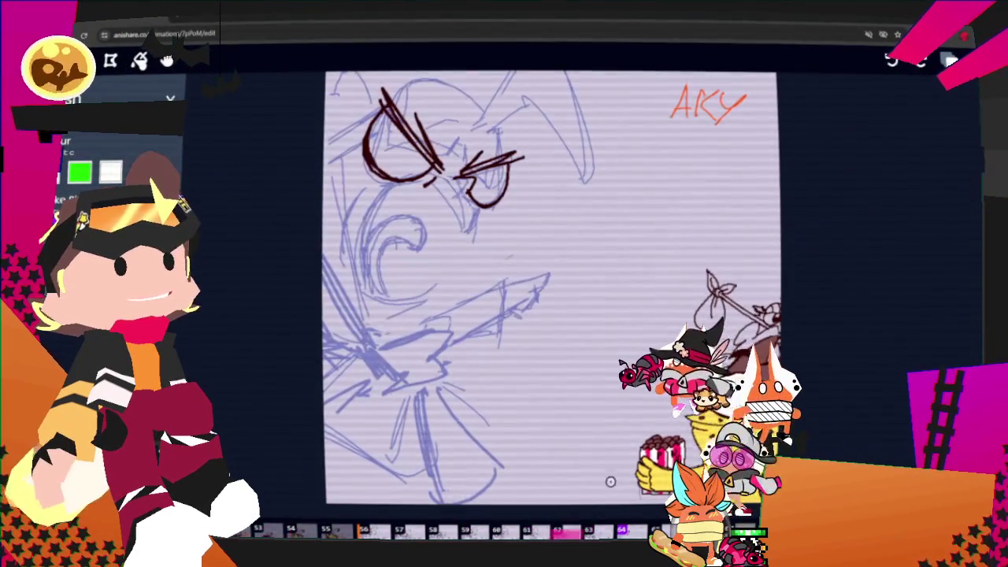
pyautogui.moveTo(494, 245); pyautogui.dragTo(468, 262)
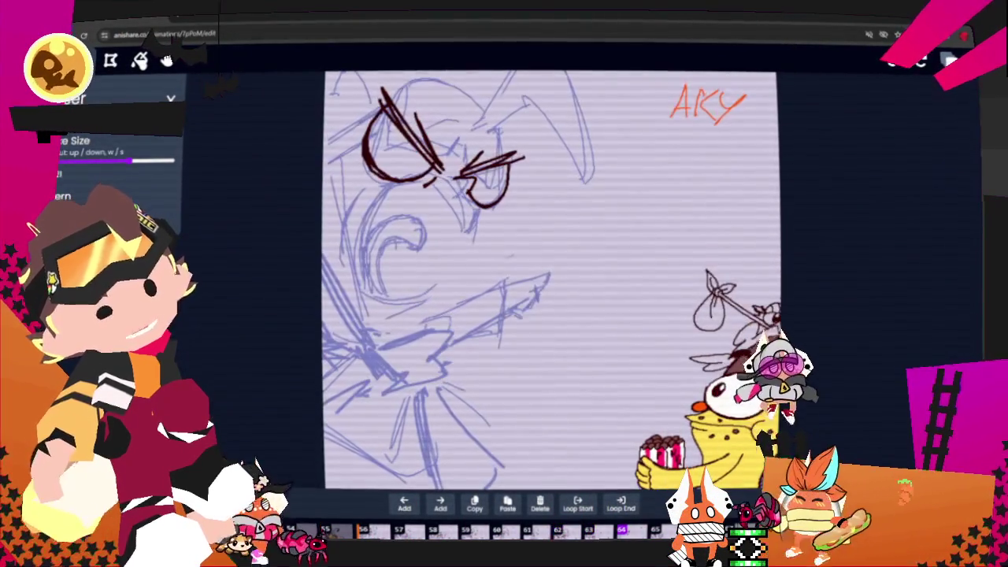
pyautogui.click(922, 61)
# Open the layers list, toggle the Background rough's visibility, and make Middleground current
pyautogui.click(949, 61)
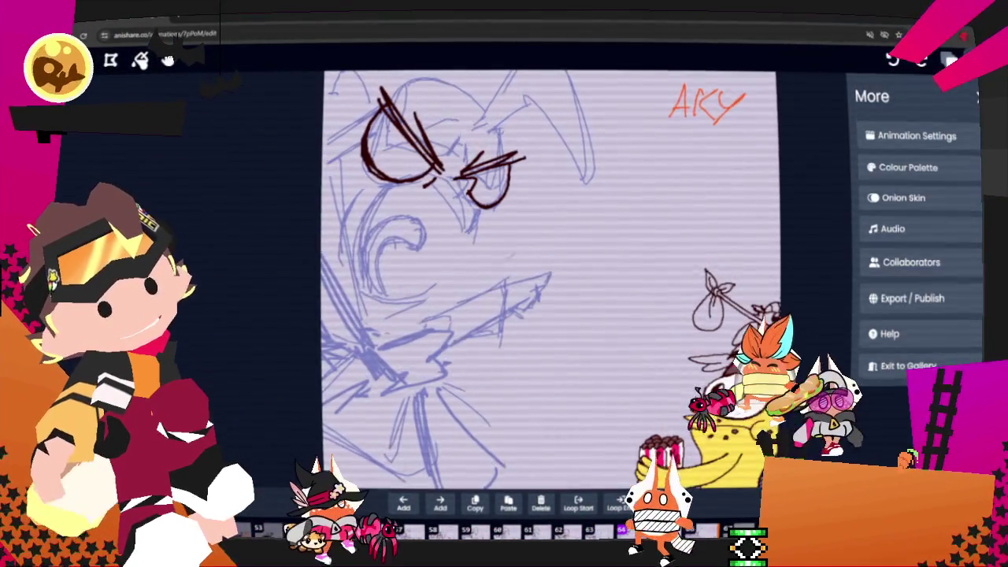
pyautogui.click(921, 60)
pyautogui.click(909, 163)
pyautogui.click(911, 236)
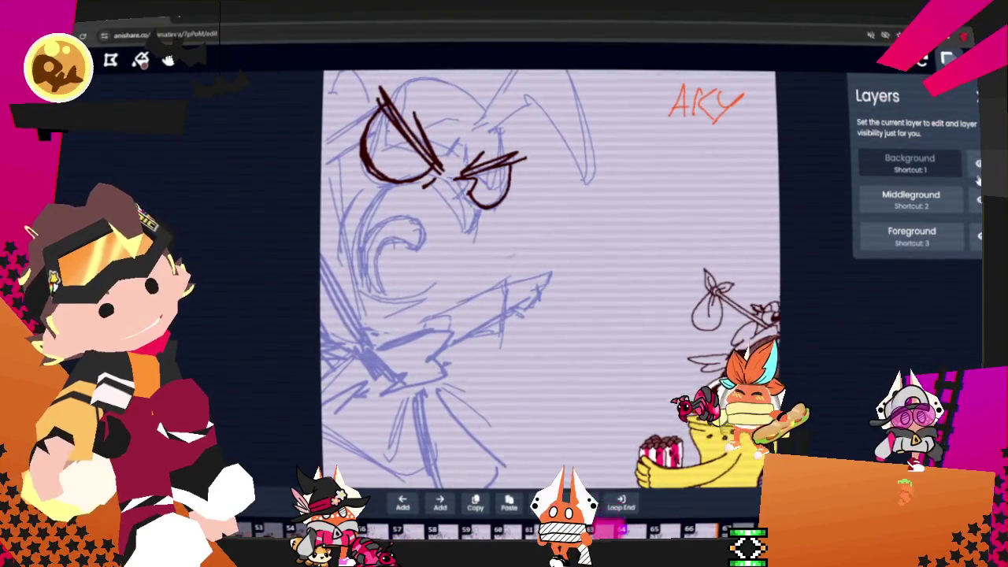
pyautogui.click(944, 205)
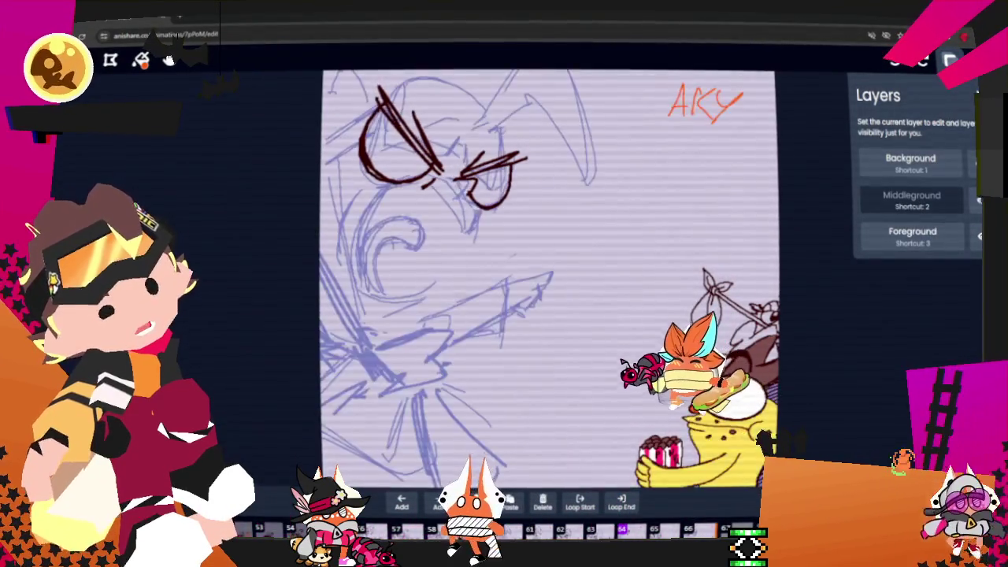
pyautogui.click(977, 163)
pyautogui.click(977, 163)
pyautogui.click(977, 163)
pyautogui.click(951, 61)
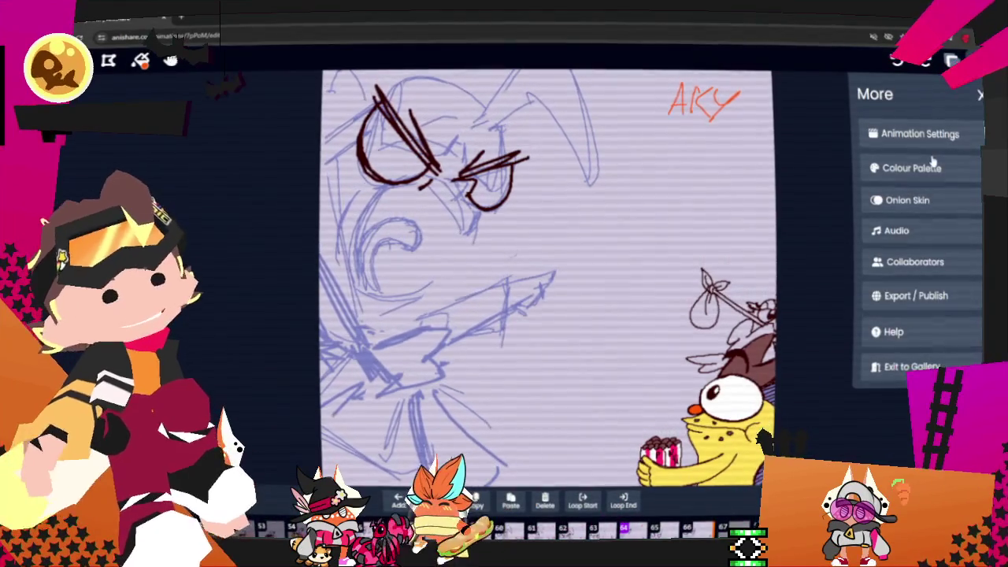
pyautogui.click(950, 61)
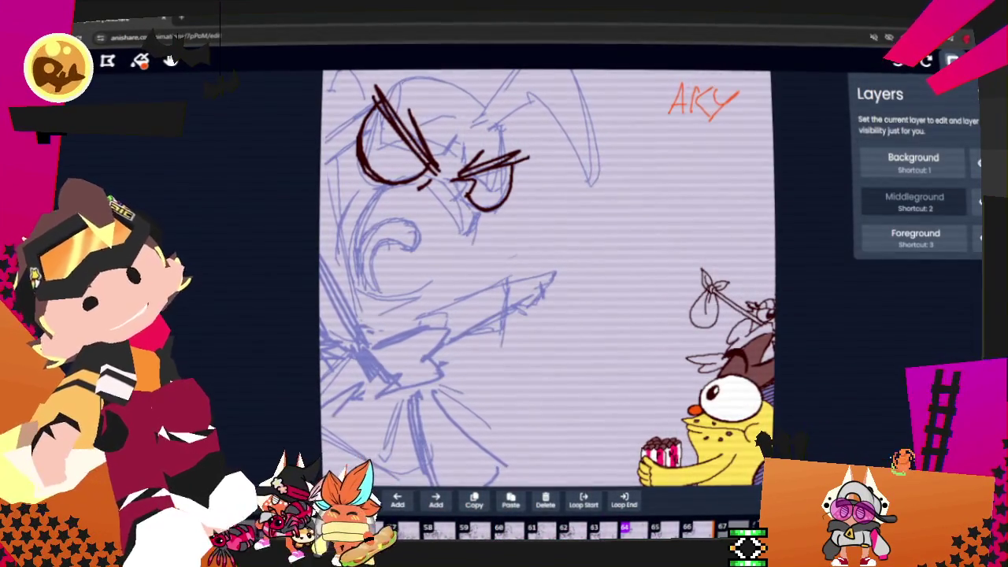
# Hide the inked eye lines and flip them off and on with undo/redo to compare
pyautogui.click(107, 60)
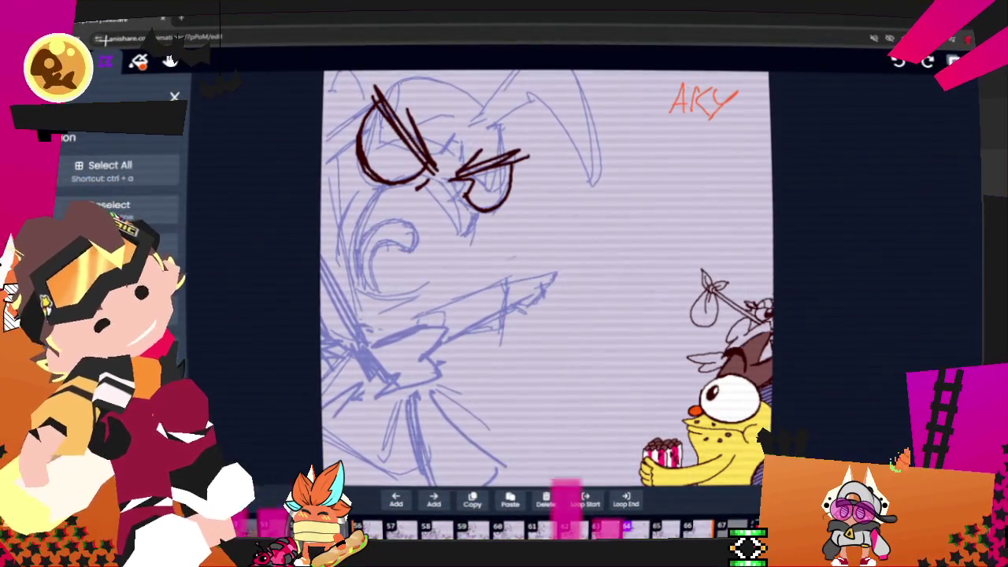
pyautogui.click(105, 62)
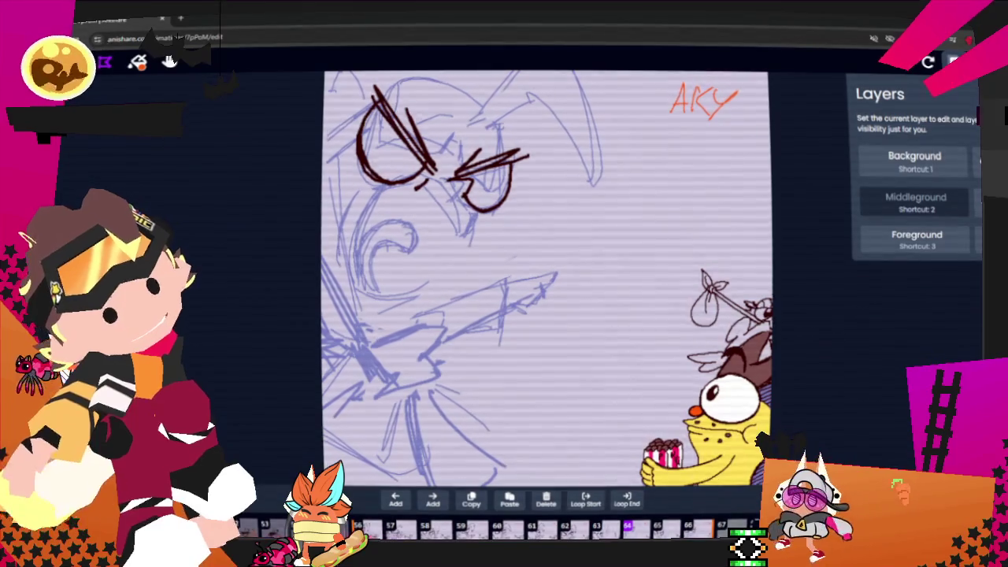
pyautogui.hotkey('ctrl', 'z')
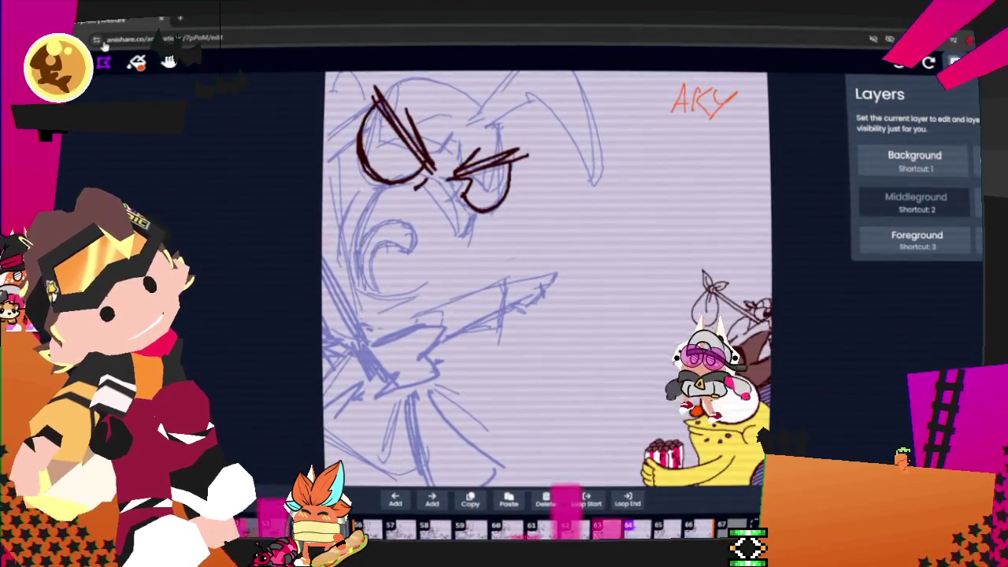
pyautogui.hotkey('ctrl', 'z')
pyautogui.press('2')
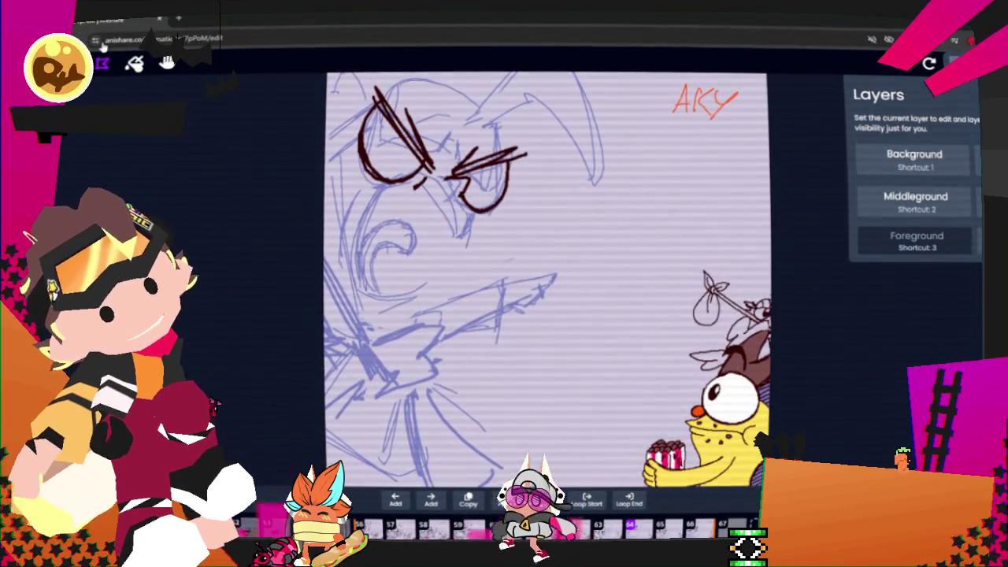
pyautogui.hotkey('ctrl', 'z')
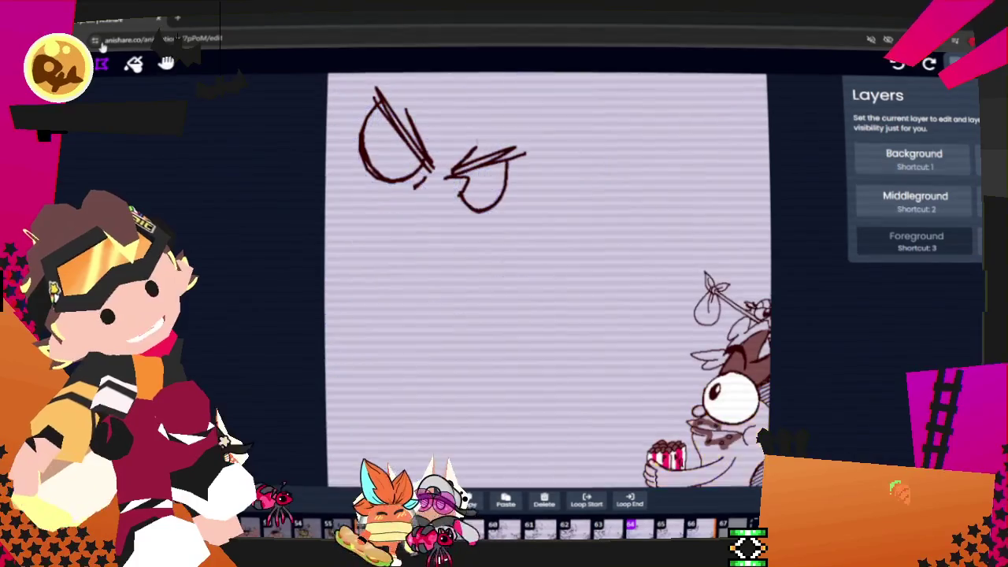
pyautogui.hotkey('ctrl', 'z')
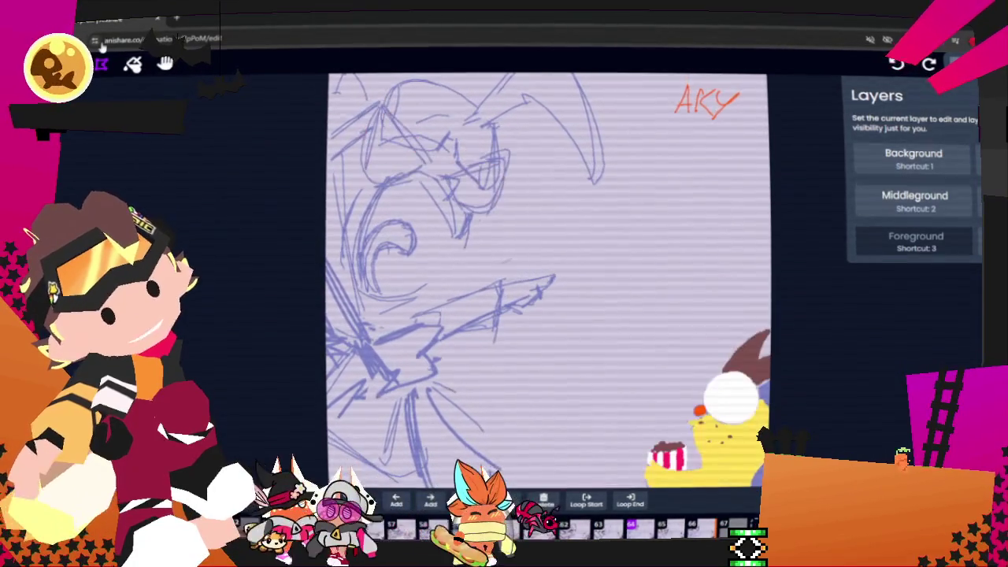
pyautogui.hotkey('ctrl', 'y')
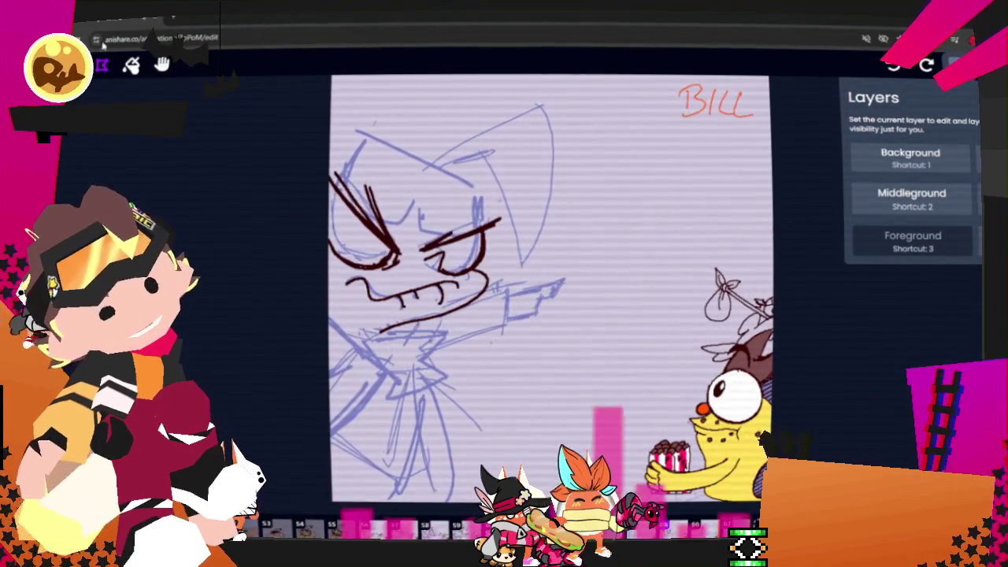
# Step three frames forward to HERE, then close the layers list to bring back brush size settings
pyautogui.press('Right')
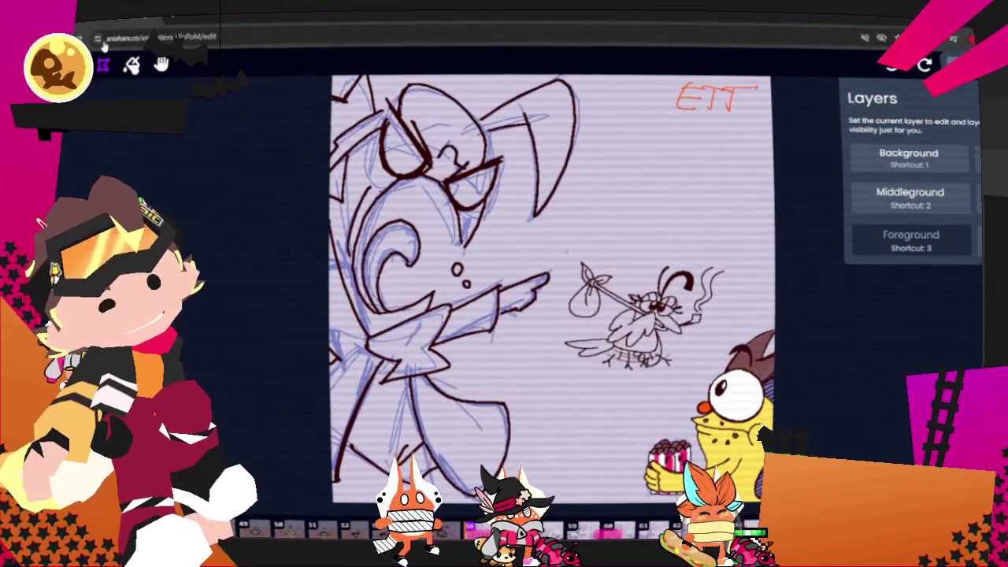
pyautogui.press('Right')
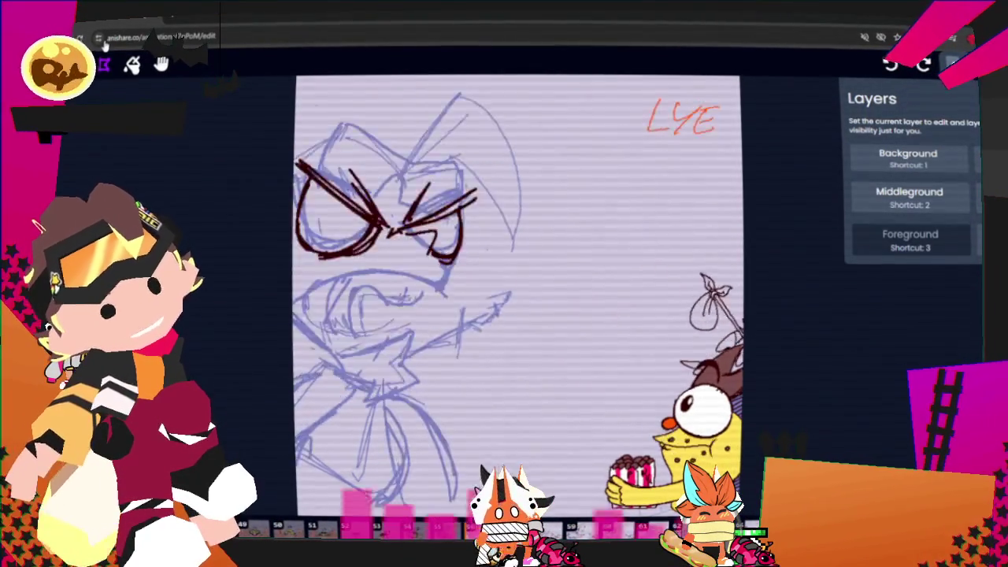
pyautogui.press('Right')
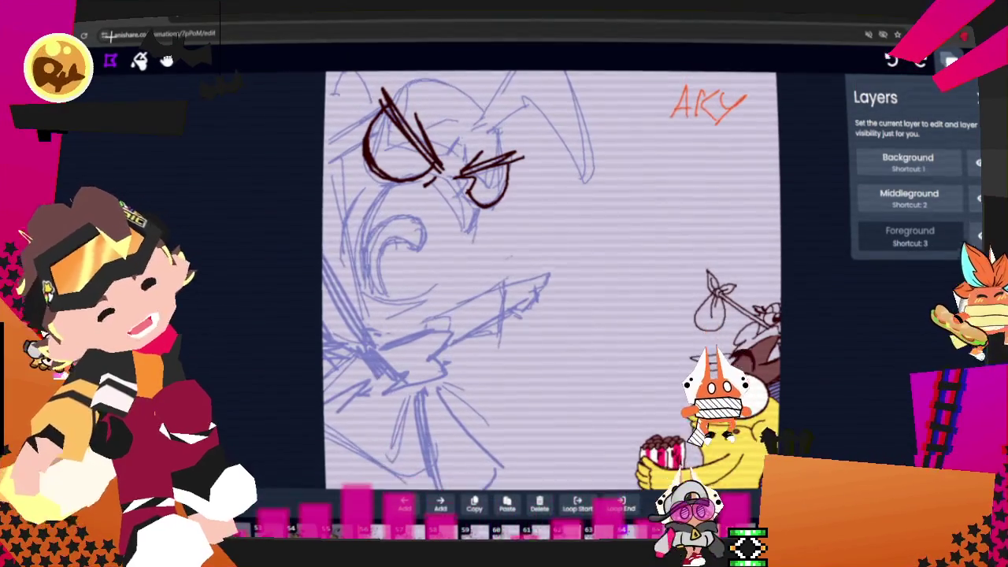
pyautogui.click(110, 61)
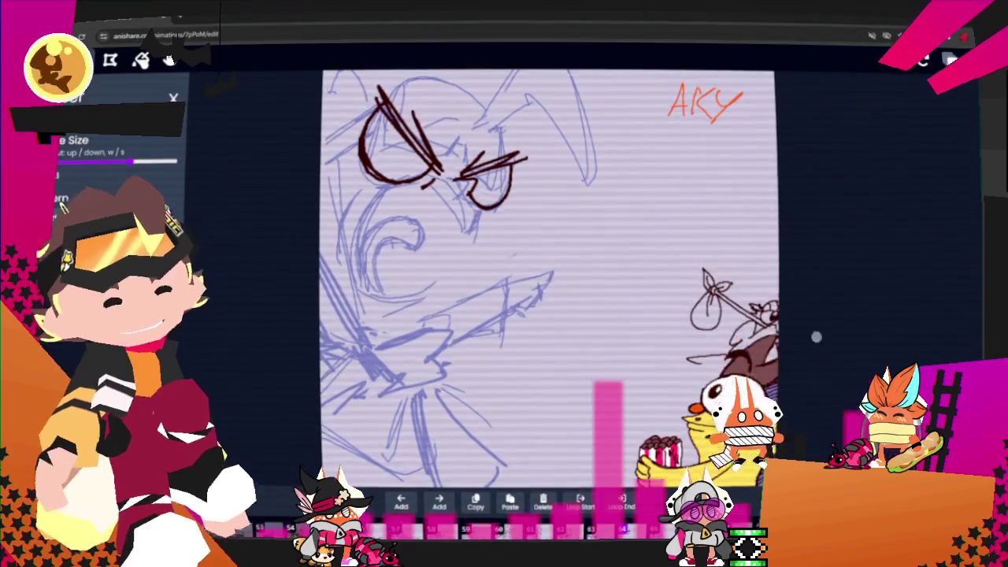
pyautogui.scroll(3, 551, 275)
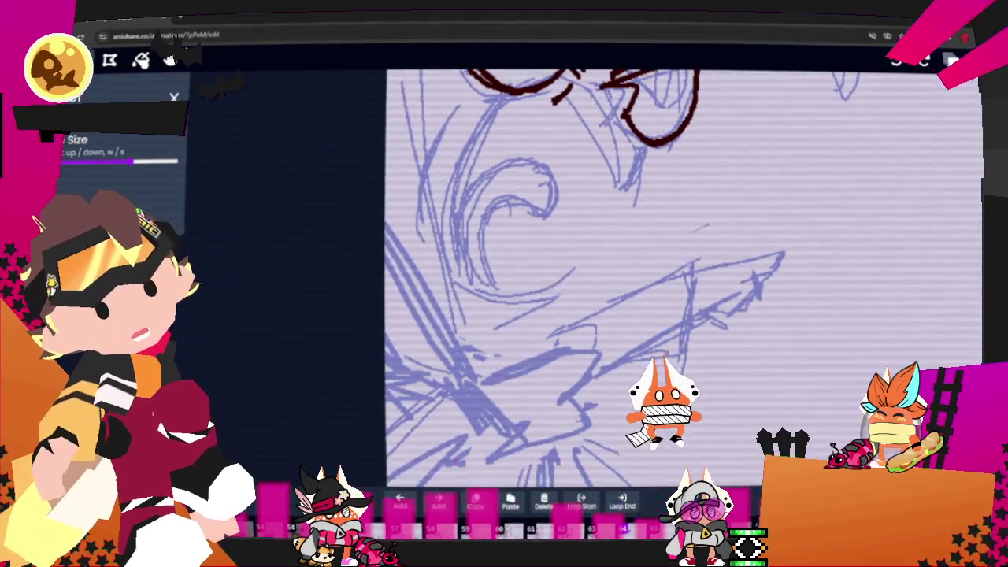
# Try a few brush strokes near the bird's bundle, undoing some, and switch to a smaller brush
pyautogui.click(169, 61)
pyautogui.scroll(-3, 219, 79)
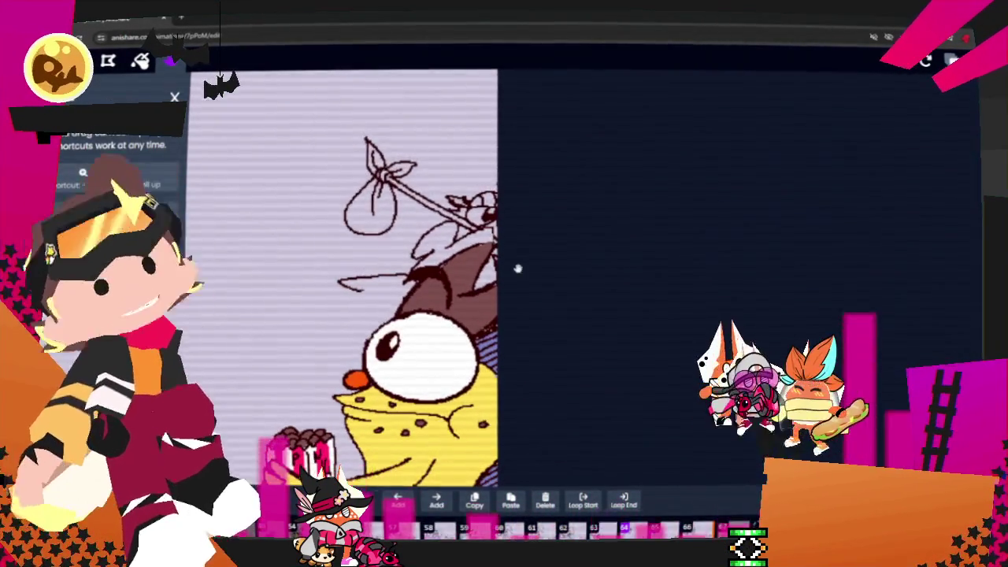
pyautogui.press('b')
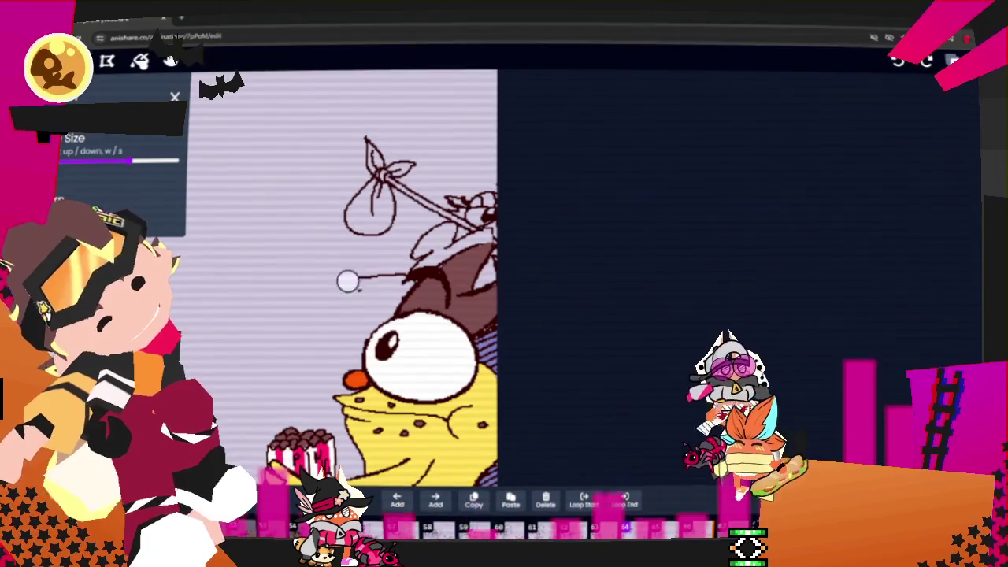
pyautogui.hotkey('ctrl', 'z')
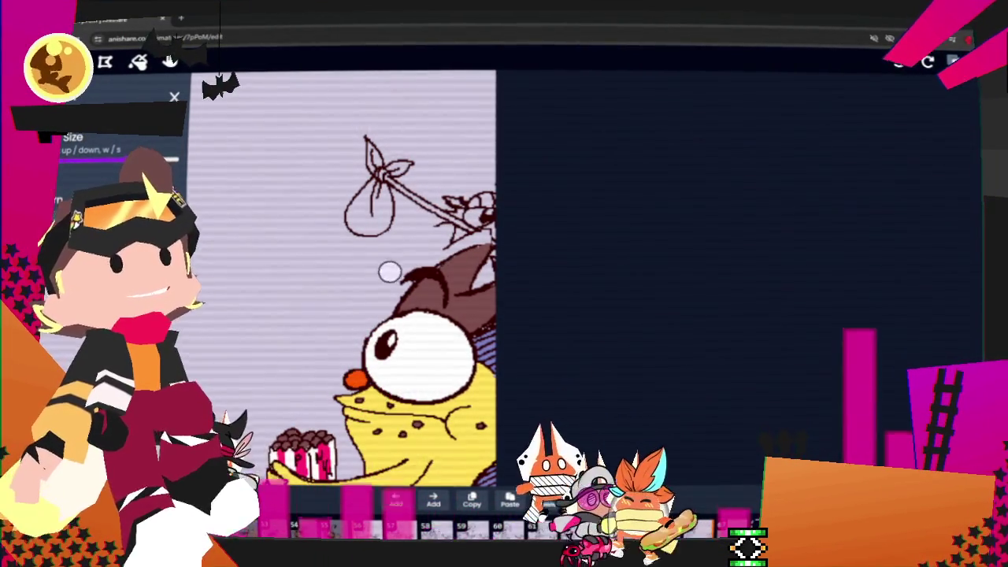
pyautogui.moveTo(415, 253); pyautogui.dragTo(495, 229)
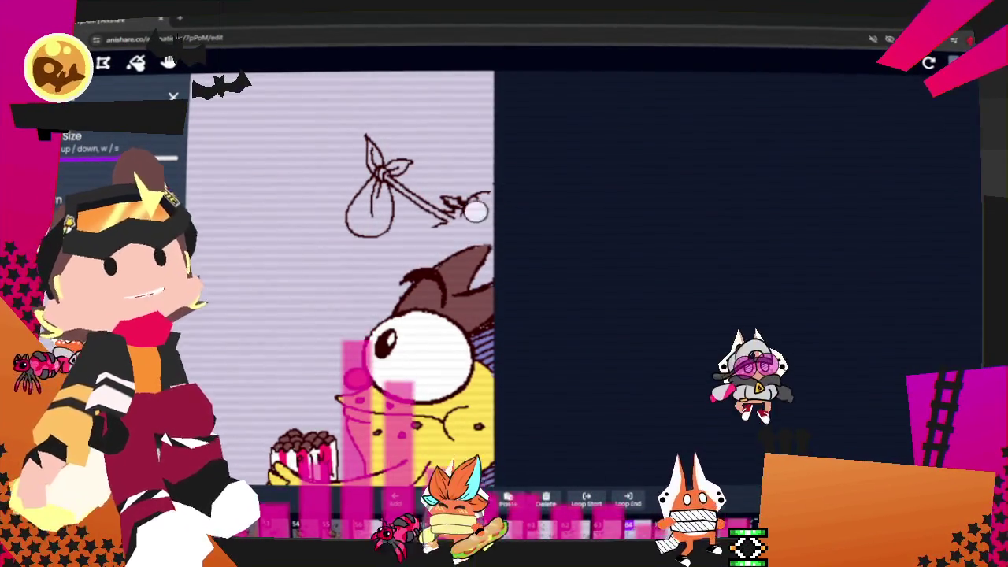
pyautogui.hotkey('ctrl', 'z')
pyautogui.hotkey('ctrl', 'z')
pyautogui.hotkey('ctrl', 'z')
pyautogui.hotkey('ctrl', 'z')
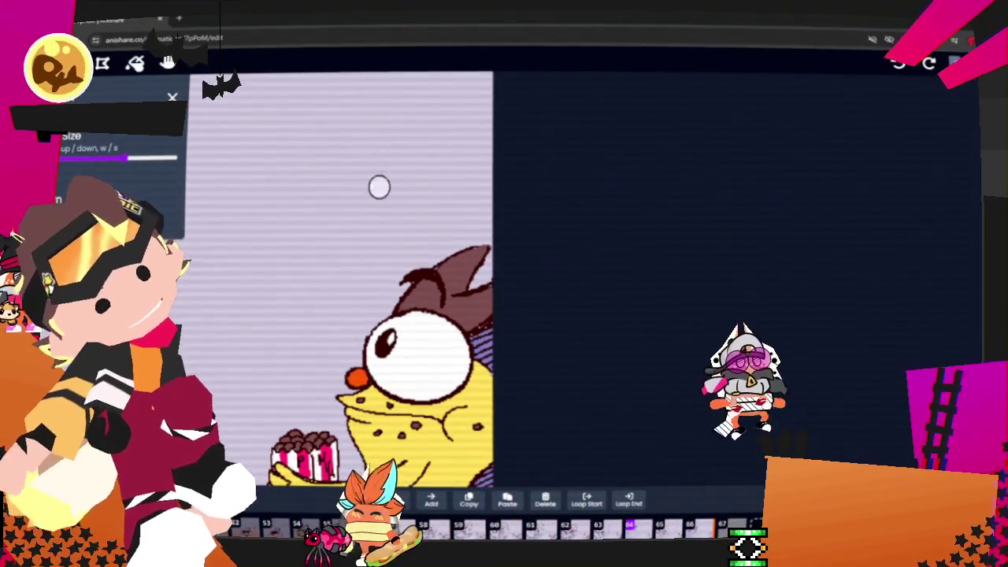
pyautogui.press('s')
pyautogui.press('s')
pyautogui.press('s')
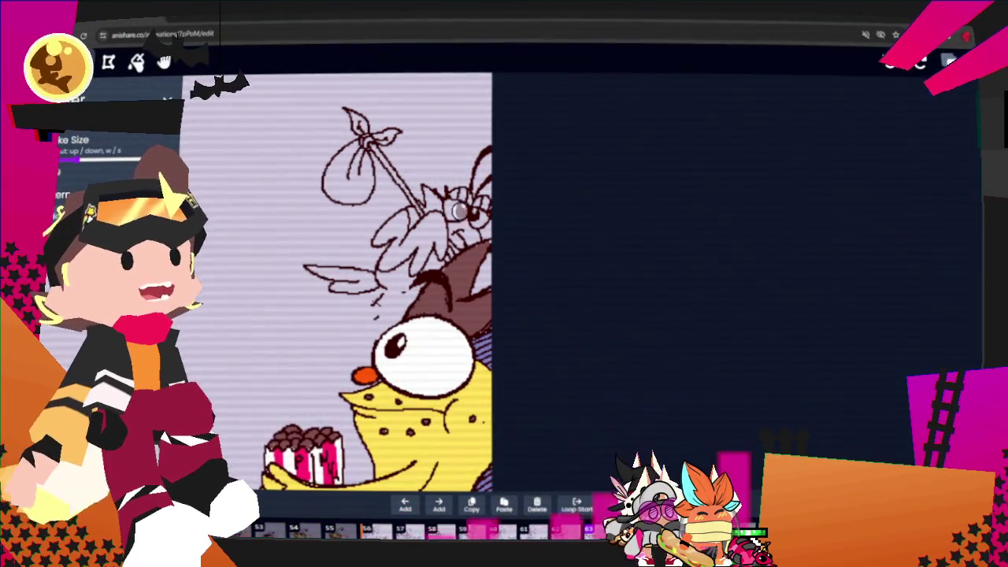
pyautogui.moveTo(390, 297); pyautogui.dragTo(376, 319)
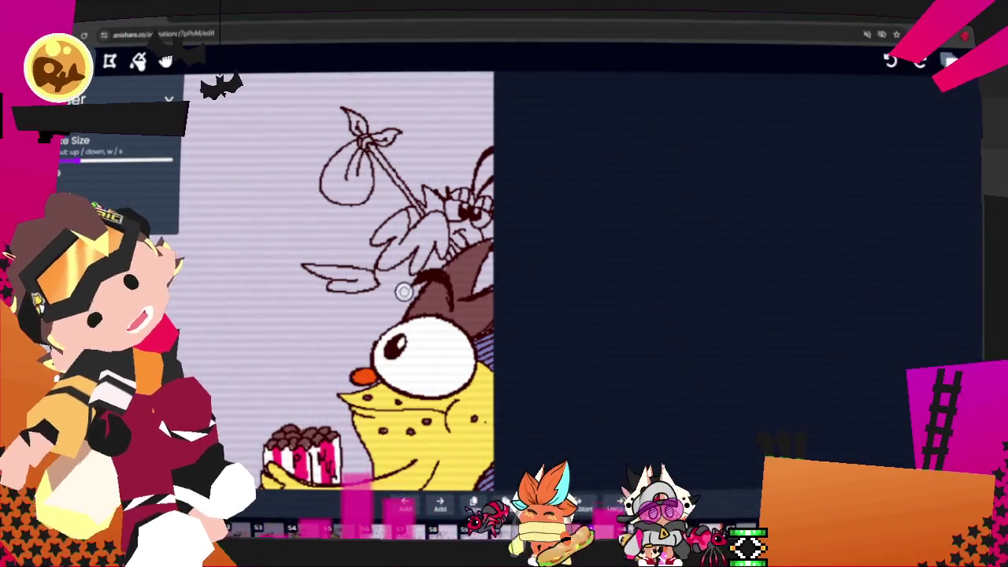
pyautogui.moveTo(378, 280); pyautogui.dragTo(299, 281)
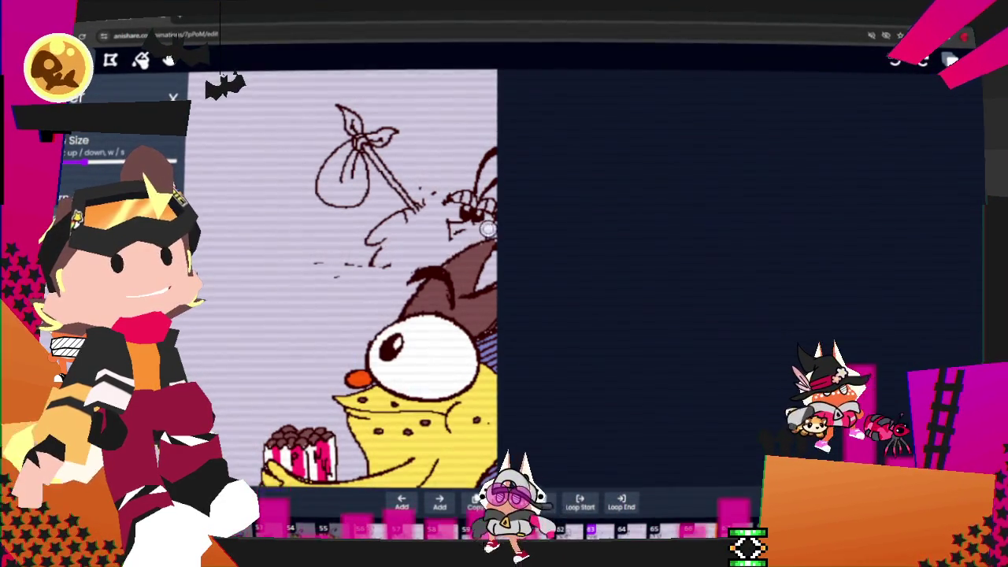
# Undo the bird's face, bindle and squiggle strokes, then step back two frames
pyautogui.hotkey('ctrl', 'z')
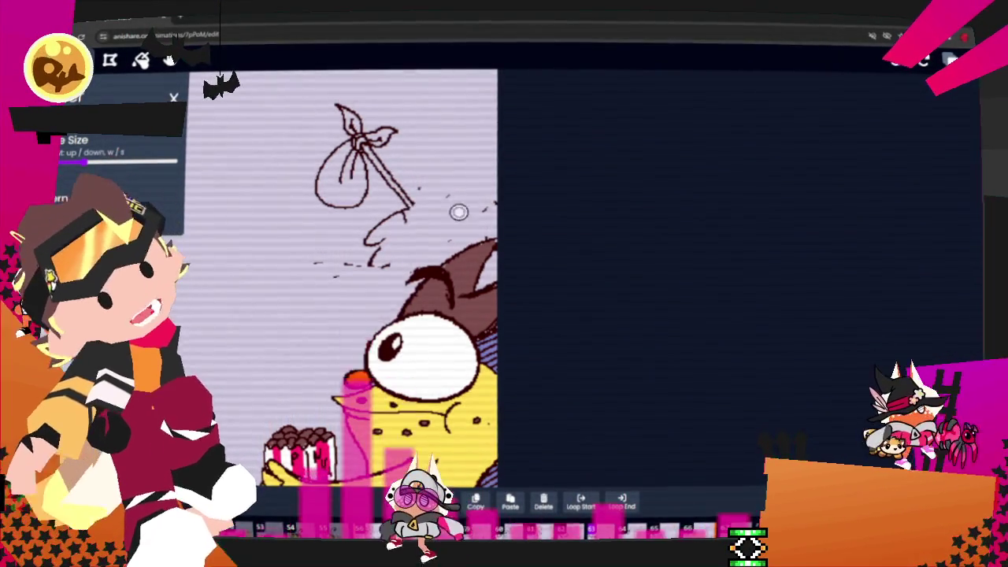
pyautogui.hotkey('ctrl', 'z')
pyautogui.hotkey('ctrl', 'z')
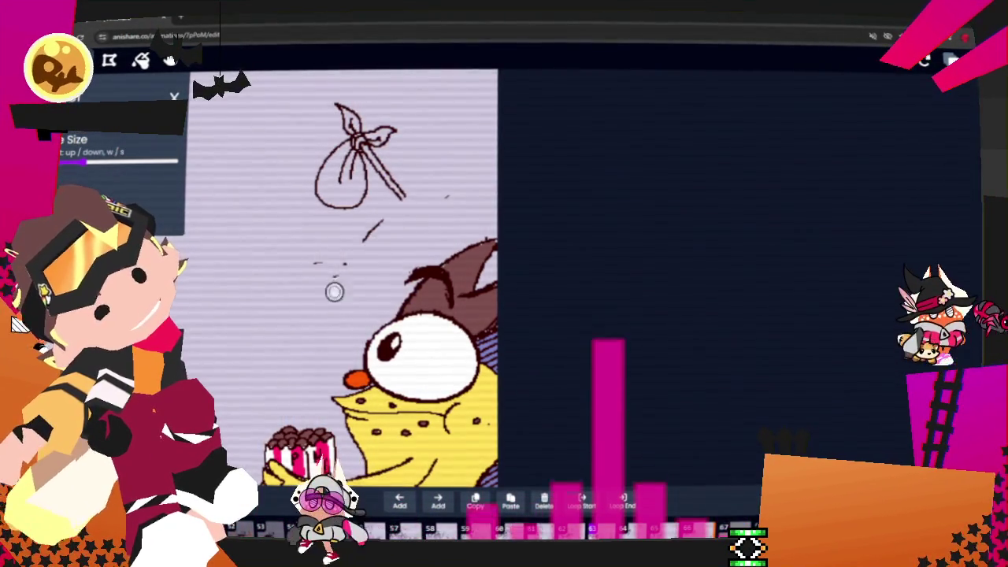
pyautogui.hotkey('ctrl', 'z')
pyautogui.hotkey('ctrl', 'z')
pyautogui.hotkey('ctrl', 'z')
pyautogui.hotkey('ctrl', 'z')
pyautogui.hotkey('ctrl', 'z')
pyautogui.hotkey('ctrl', 'z')
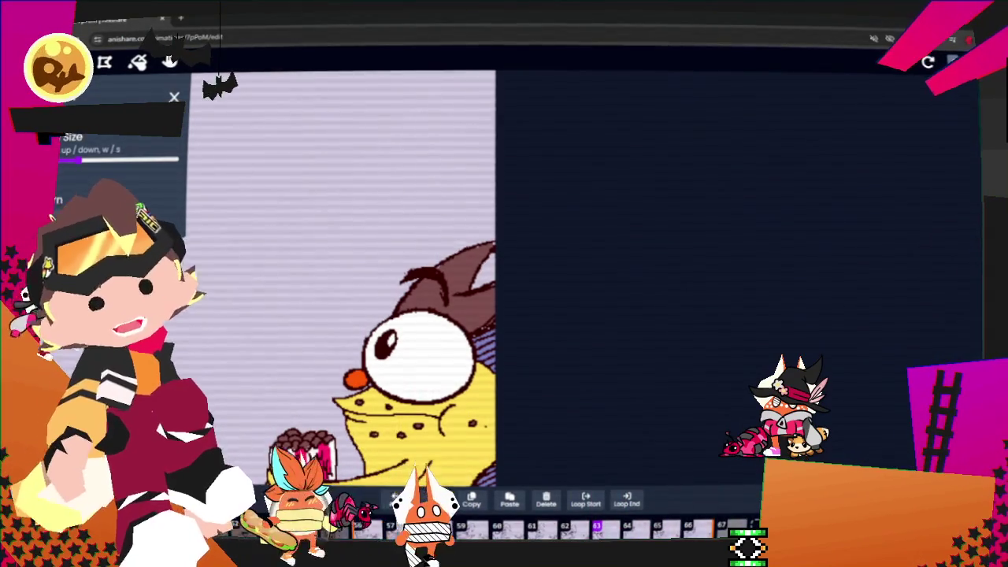
pyautogui.press('Left')
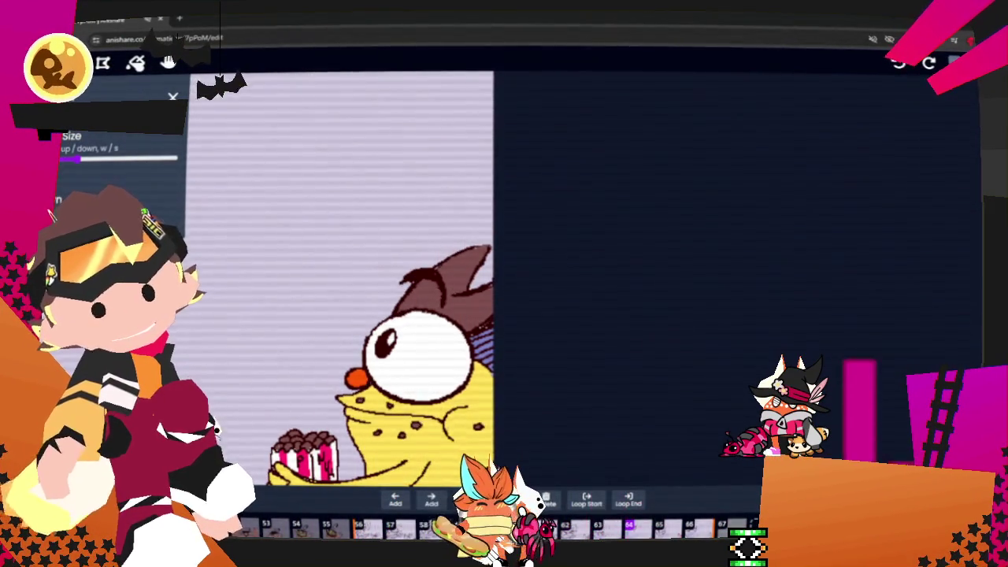
pyautogui.press('Left')
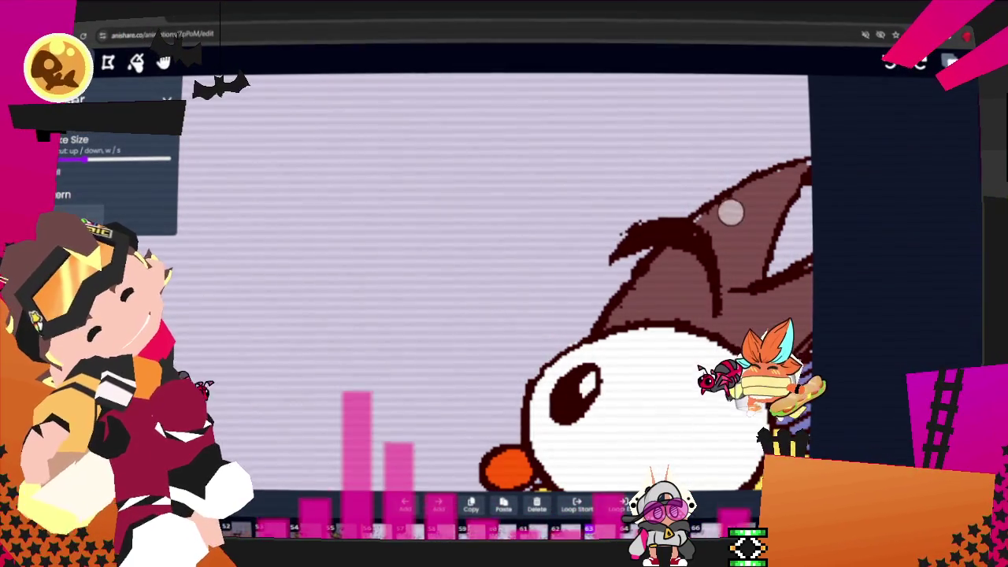
# Ink the bird above the duck's head with spread wings, body and hanging feet
pyautogui.scroll(2, 118, 173)
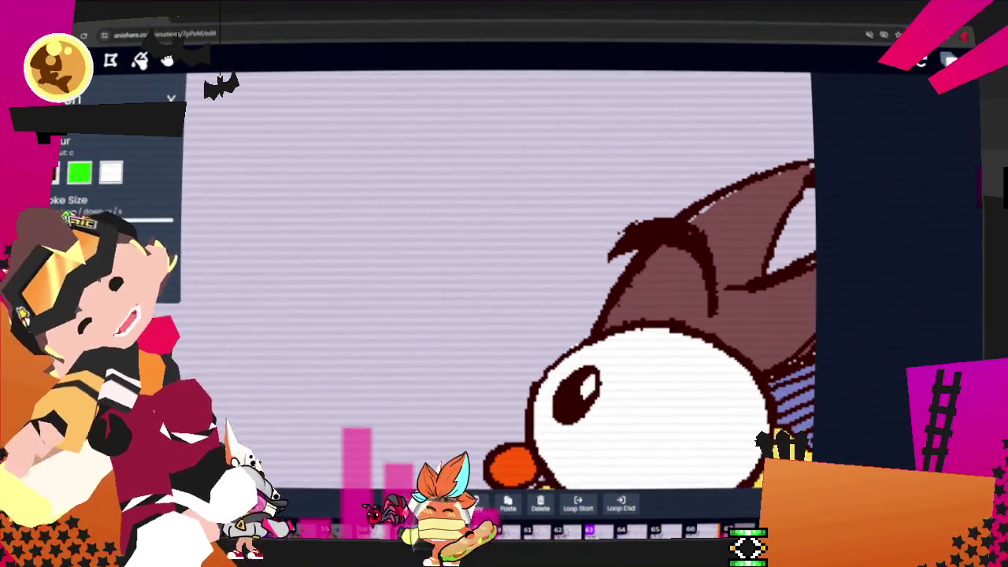
pyautogui.press('ctrl')
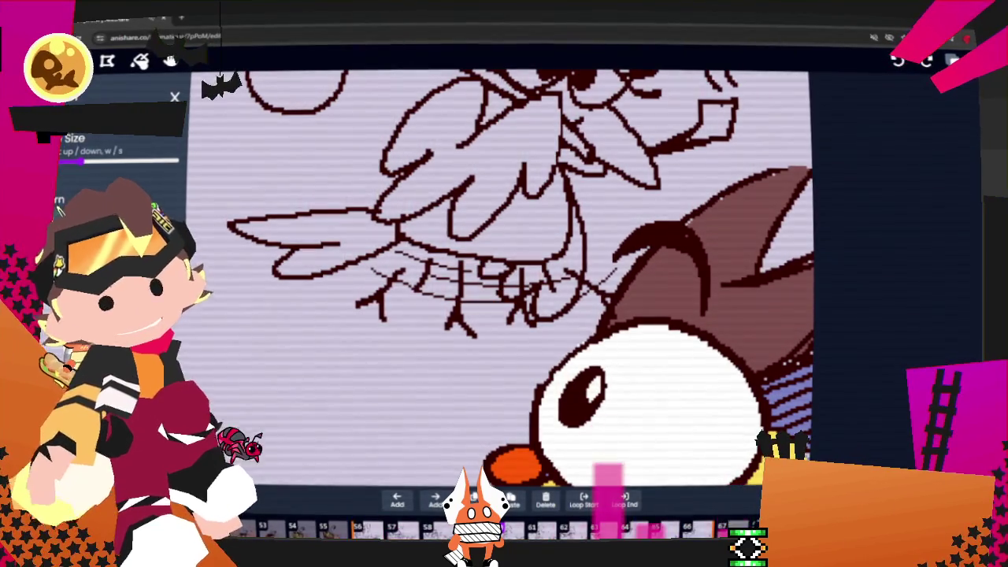
pyautogui.scroll(-3, 494, 165)
# Zoom out and pan to show bird, duck and cat's hand, then lasso the bindle-carrying bird
pyautogui.scroll(-2, 578, 349)
pyautogui.scroll(-2, 202, 198)
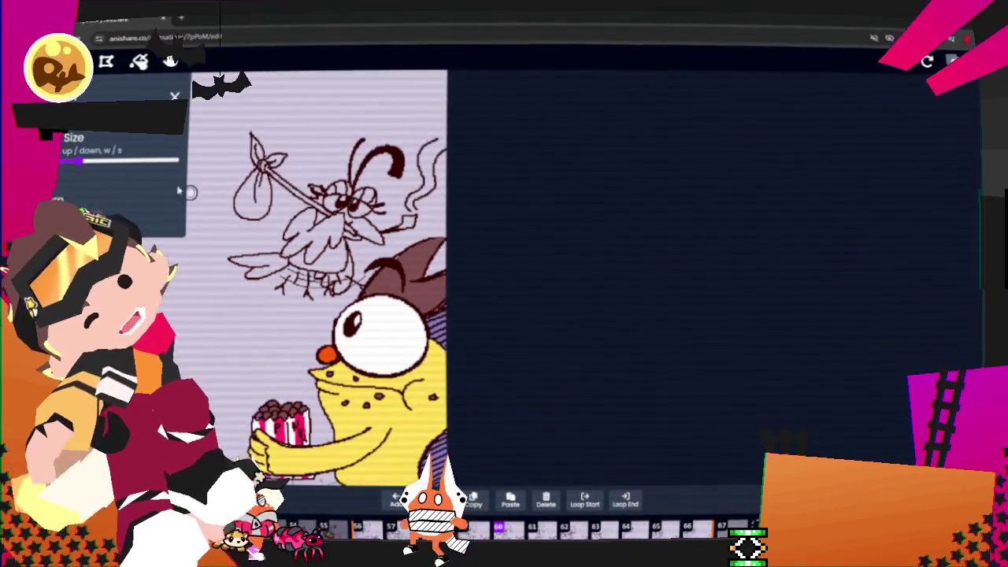
pyautogui.click(168, 64)
pyautogui.moveTo(393, 275); pyautogui.dragTo(488, 299)
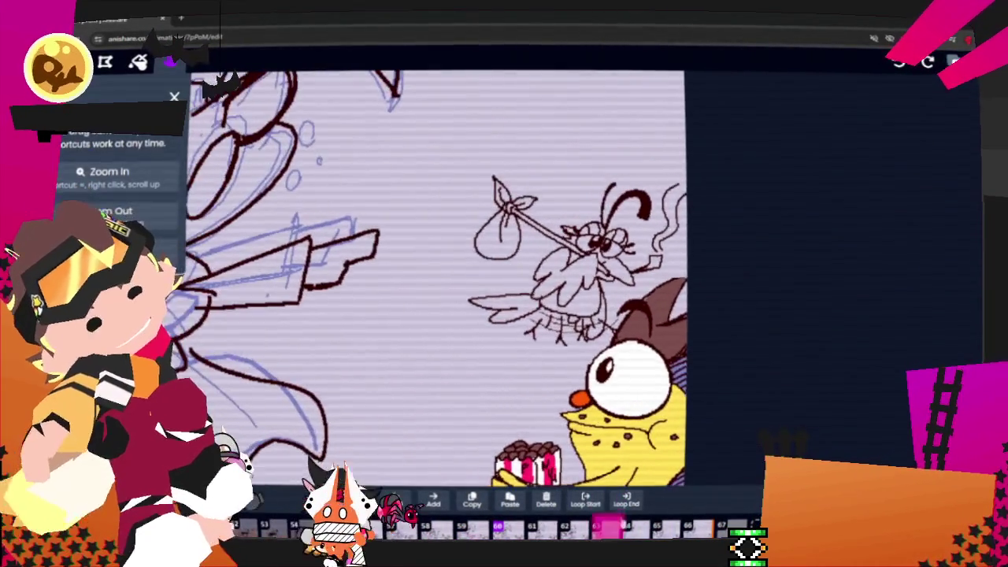
pyautogui.moveTo(567, 260); pyautogui.dragTo(465, 251)
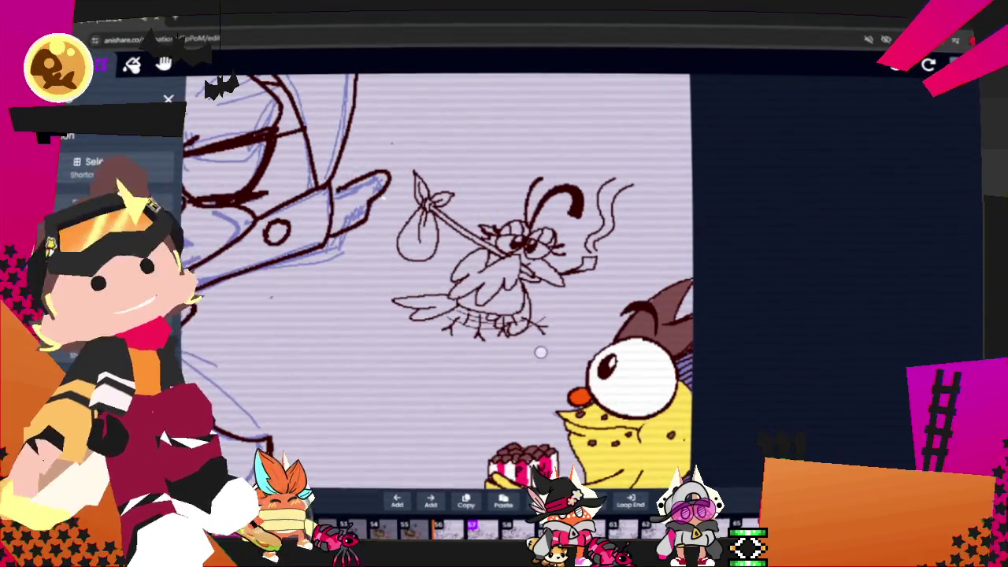
pyautogui.moveTo(612, 282); pyautogui.dragTo(596, 124)
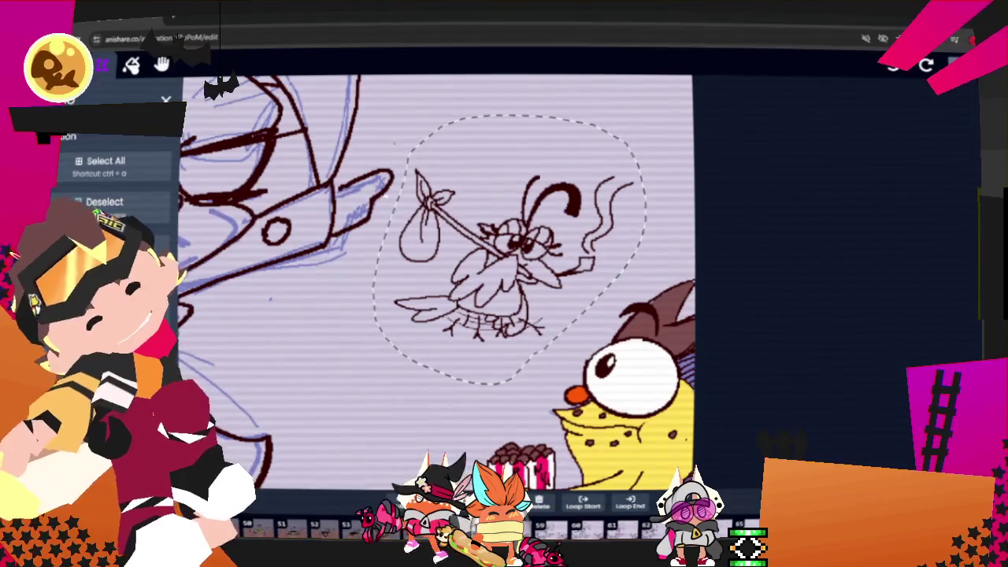
# Step through the frames to the one missing the bird and paste the copied bird there
pyautogui.press('Right')
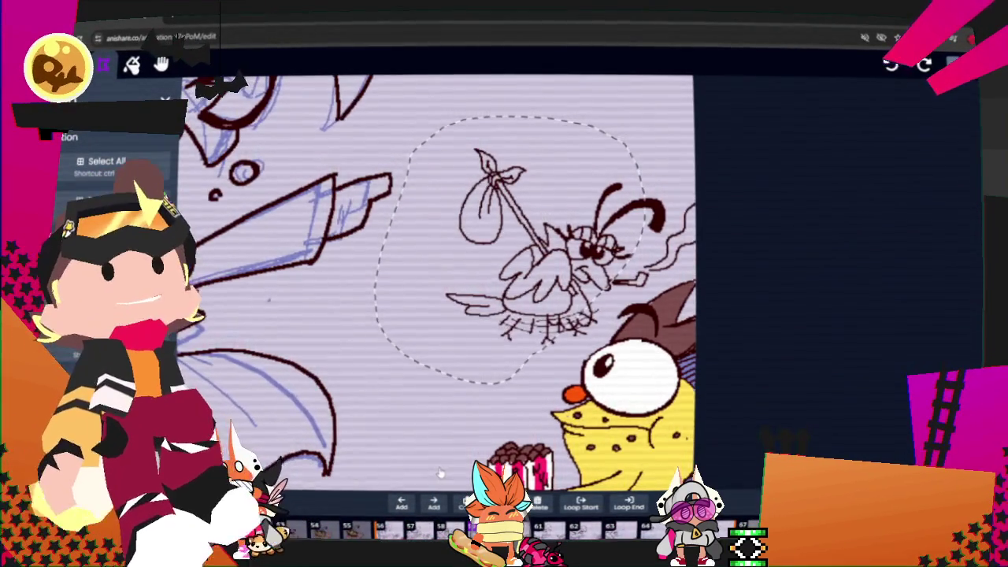
pyautogui.press('Right')
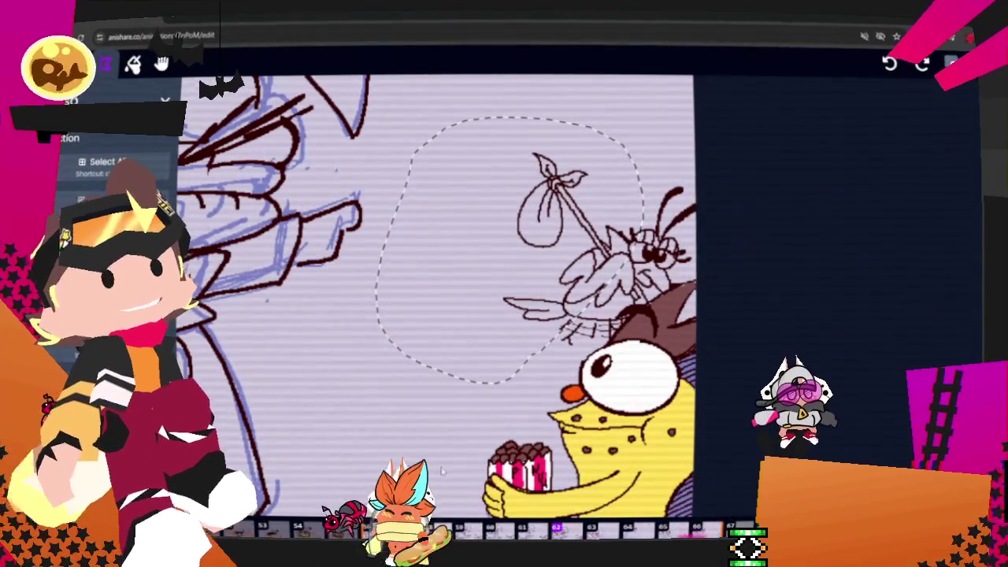
pyautogui.press('Right')
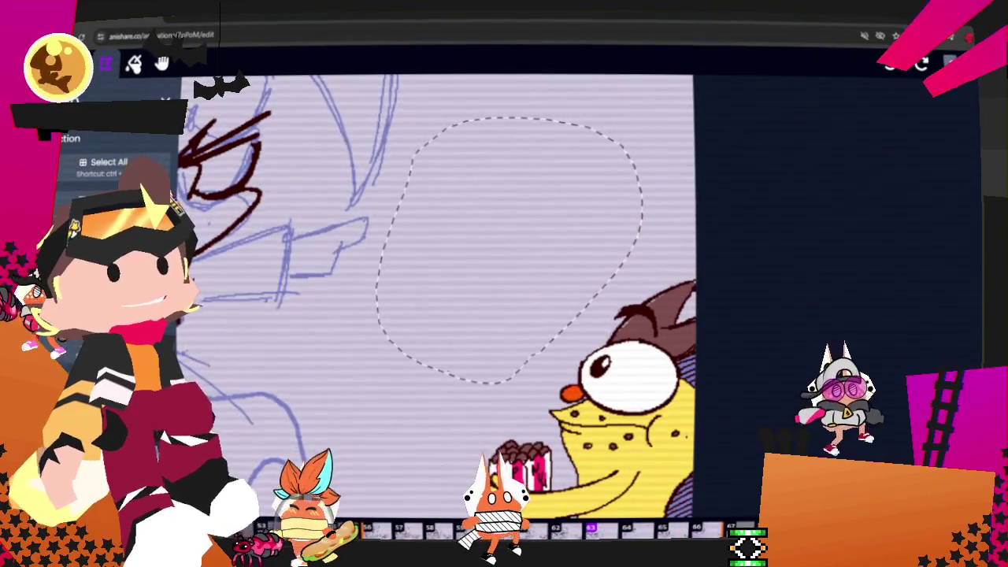
pyautogui.press('Right')
pyautogui.press('Right')
pyautogui.press('Right')
pyautogui.press('Left')
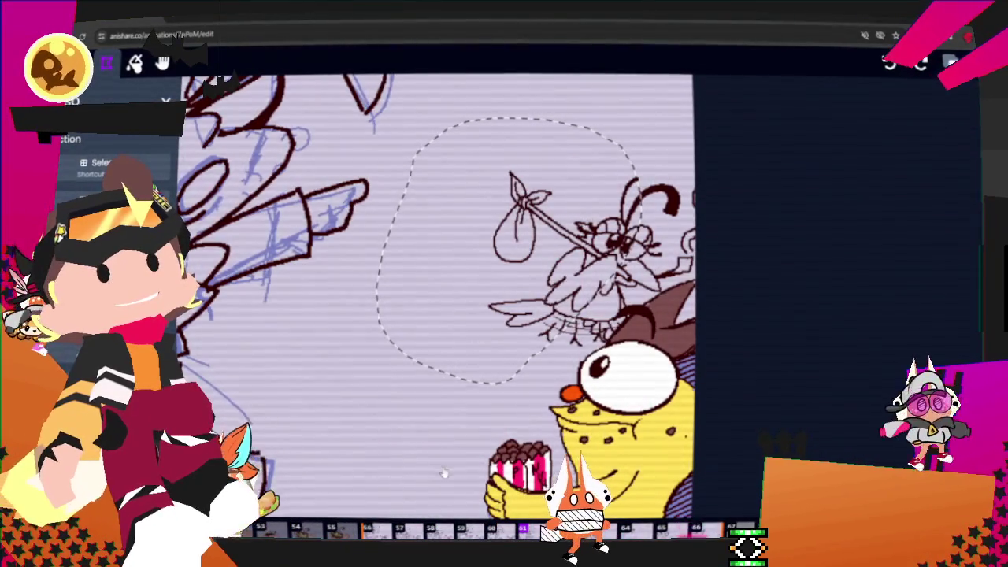
pyautogui.press('Left')
pyautogui.press('Left')
pyautogui.press('Left')
pyautogui.press('Right')
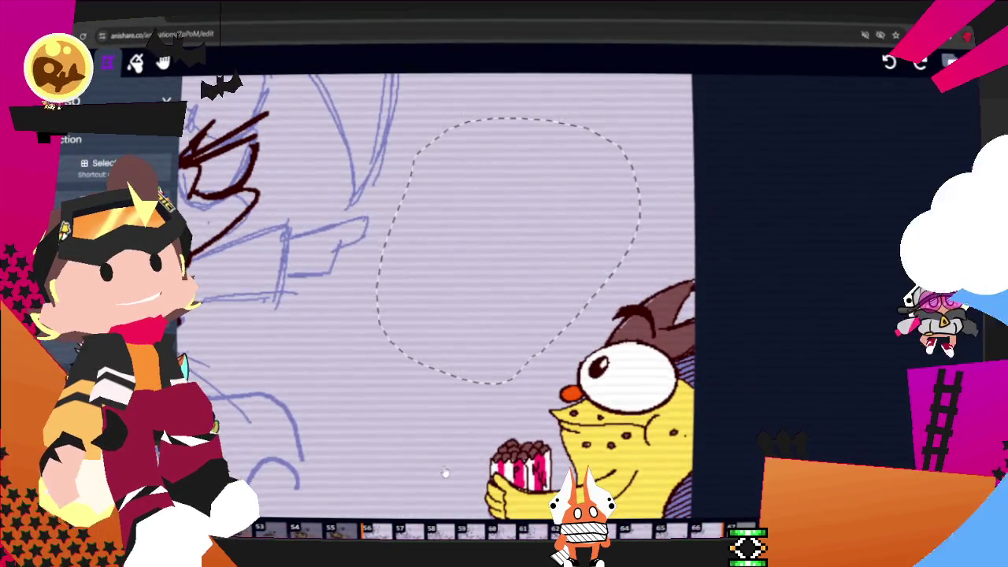
pyautogui.hotkey('ctrl', 'v')
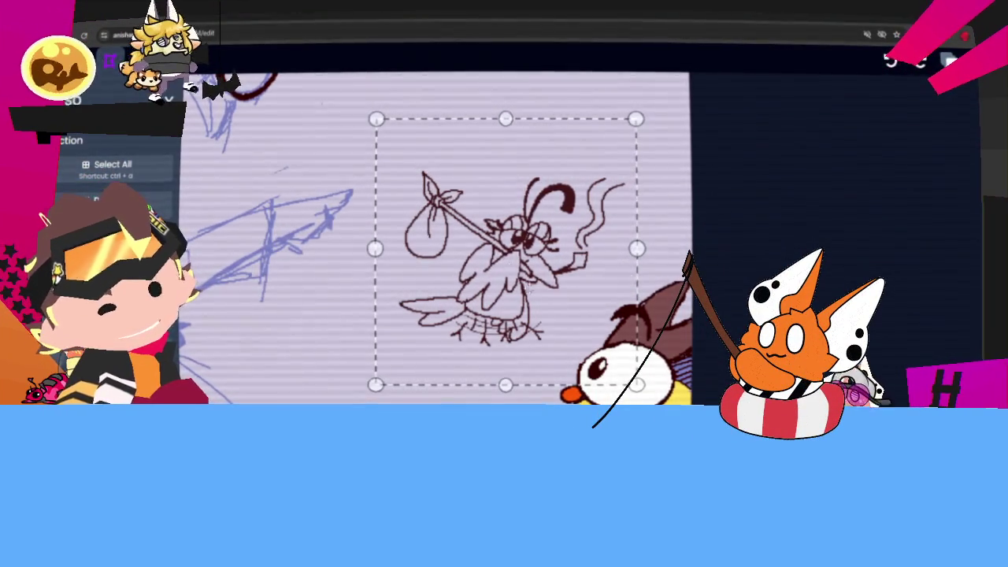
# Show the Onion Skin settings and drag the pasted bird right toward the next frame's green ghost
pyautogui.click(950, 61)
pyautogui.click(922, 173)
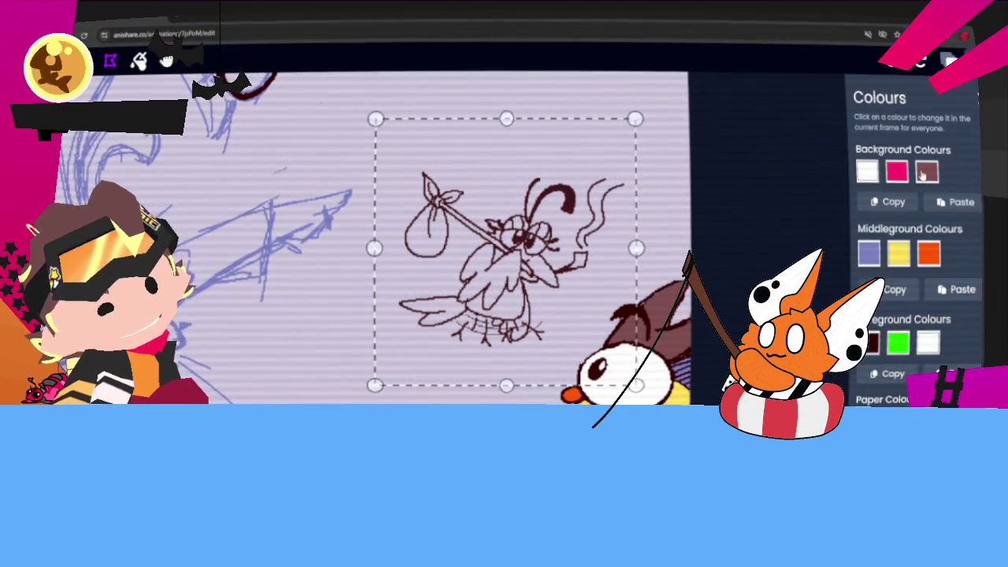
pyautogui.click(950, 61)
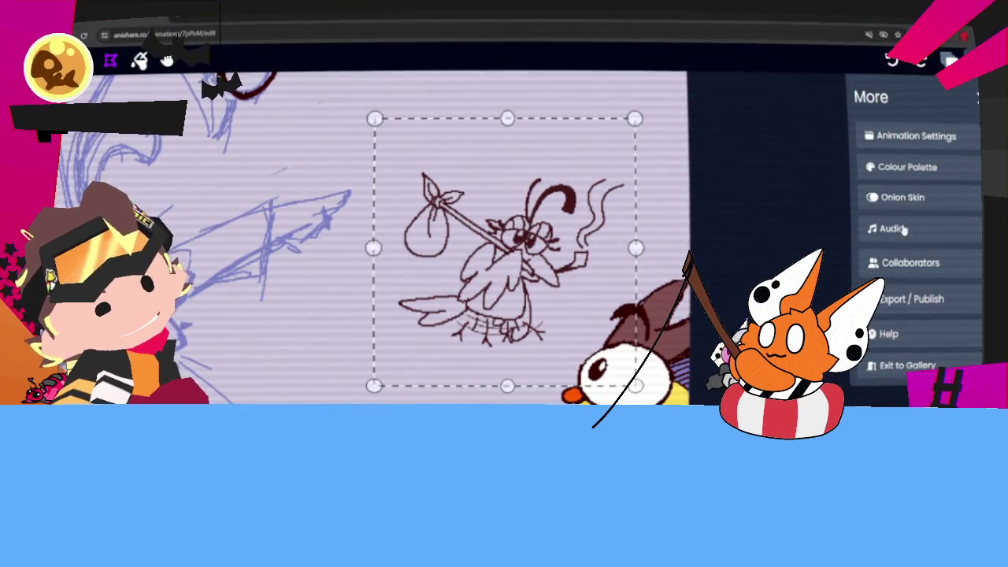
pyautogui.click(918, 198)
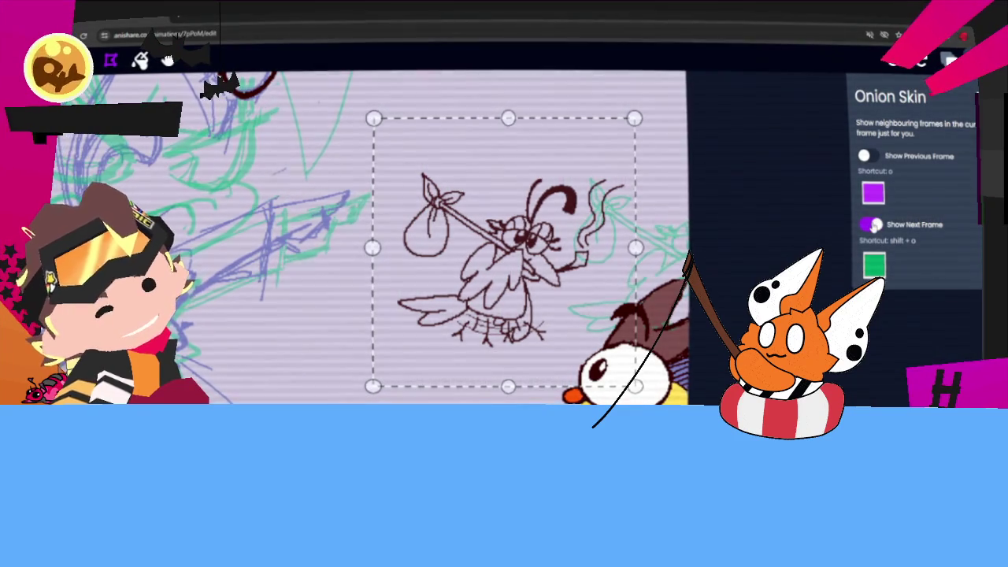
pyautogui.moveTo(538, 250); pyautogui.dragTo(591, 251)
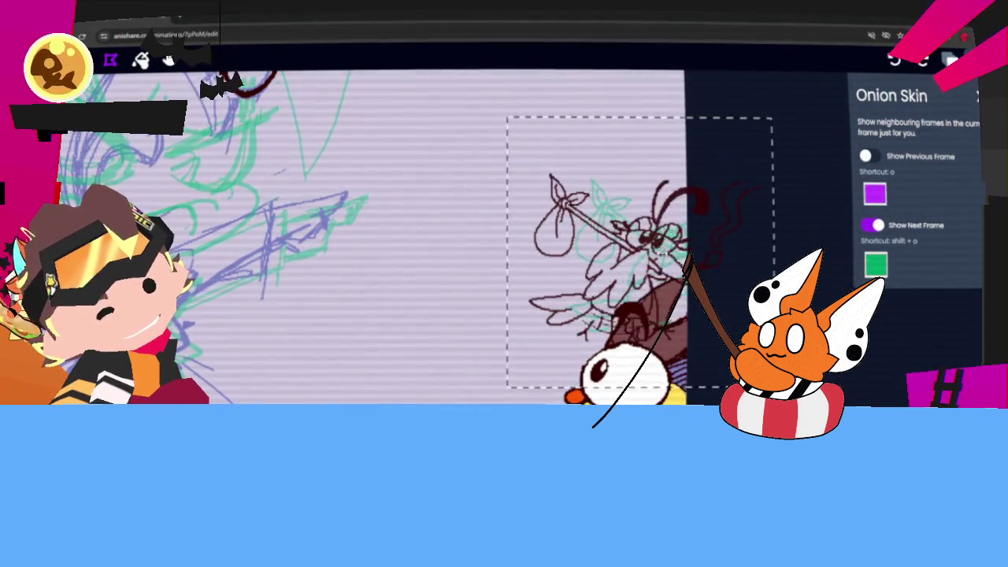
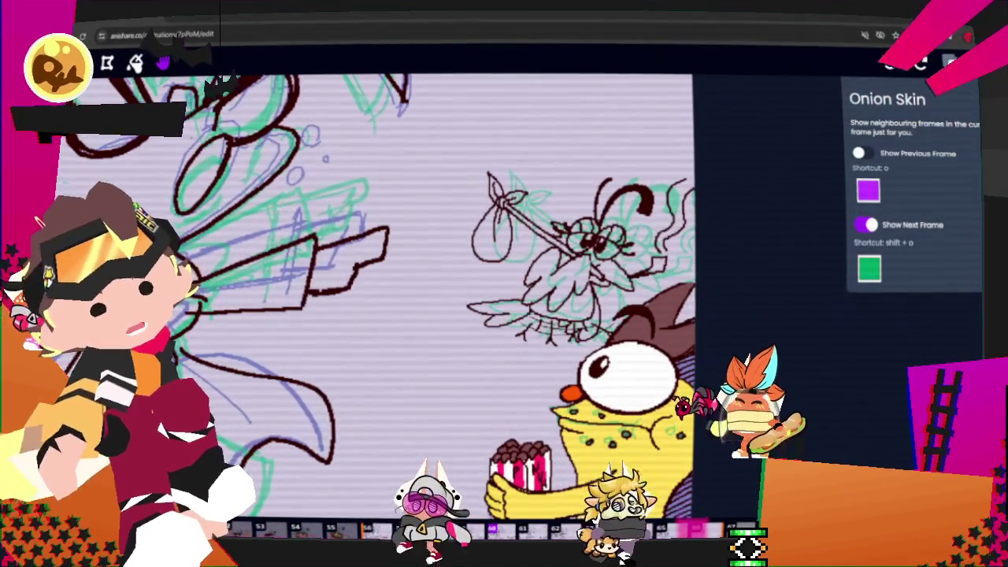
# Advance one bird frame, turn on the previous-frame onion skin, and pick the Selection tool
pyautogui.press('Right')
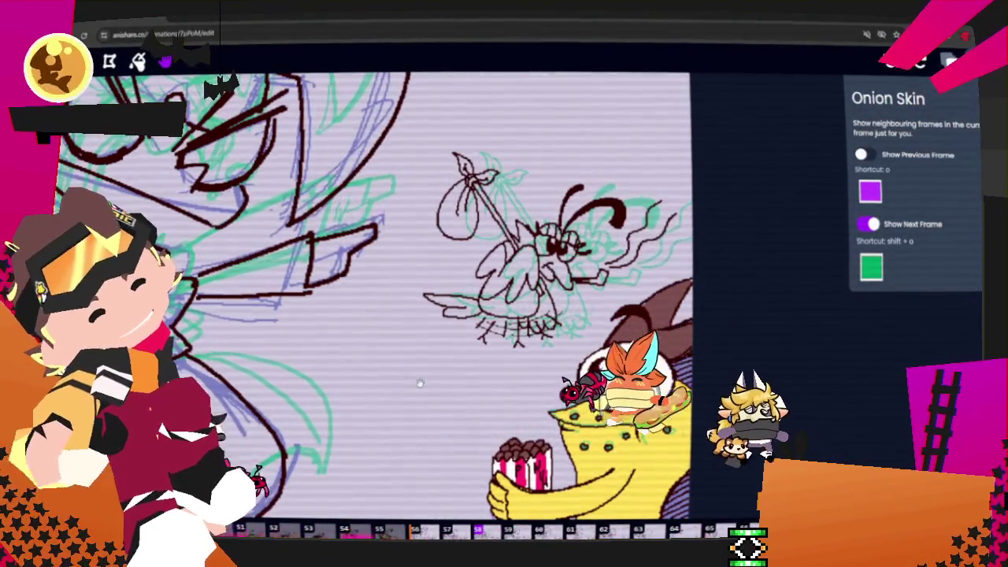
pyautogui.press('o')
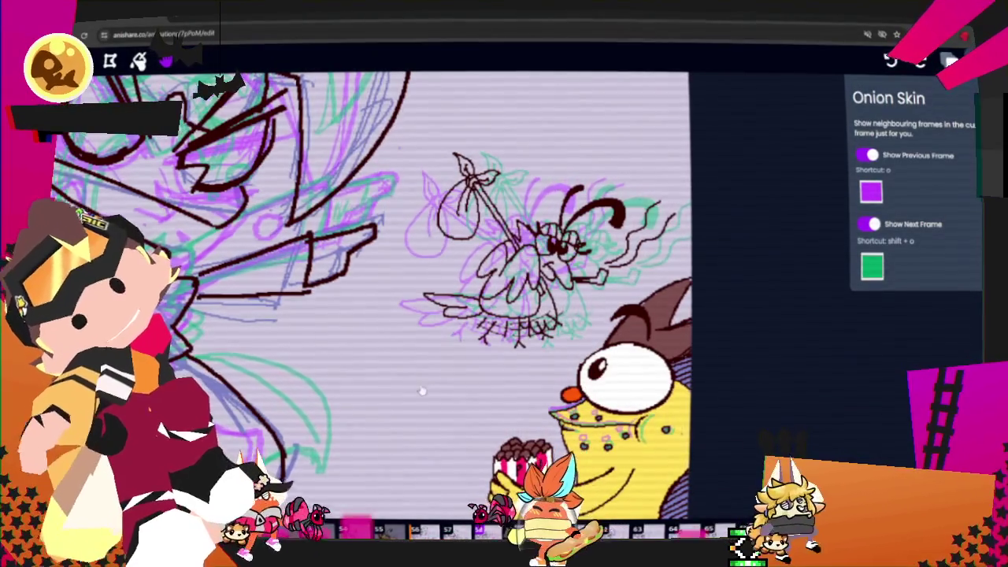
pyautogui.press('s')
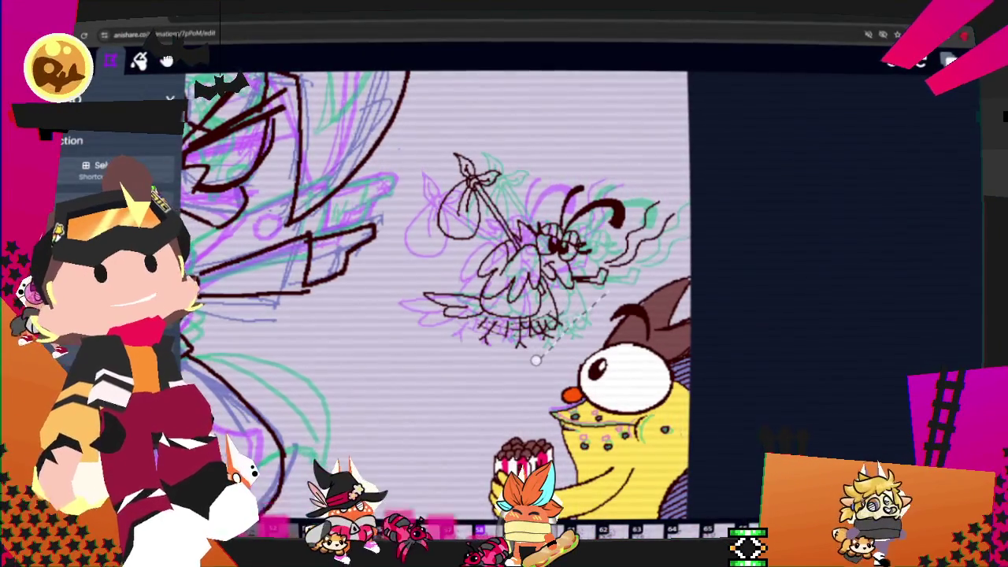
# Lasso the bird sketch, slide it further right, commit, then go to the pointing character's frame
pyautogui.moveTo(450, 136); pyautogui.dragTo(542, 350)
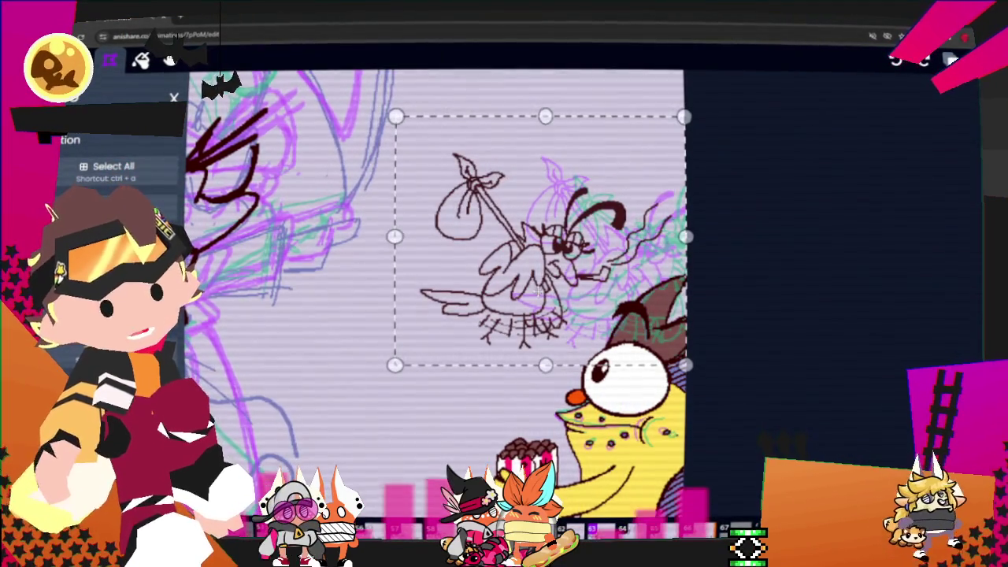
pyautogui.moveTo(539, 240); pyautogui.dragTo(547, 240)
pyautogui.moveTo(604, 293); pyautogui.dragTo(639, 293)
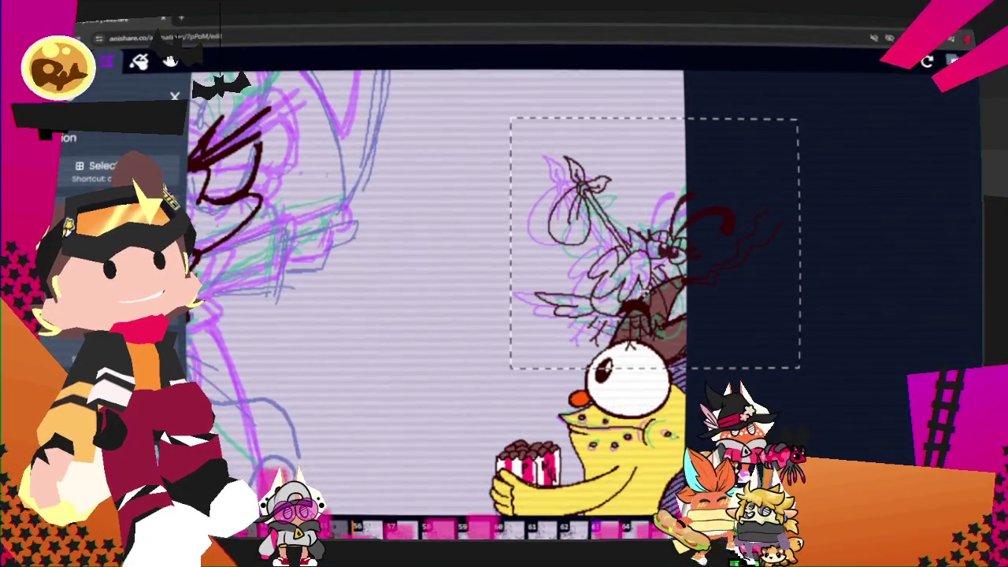
pyautogui.moveTo(644, 289); pyautogui.dragTo(642, 289)
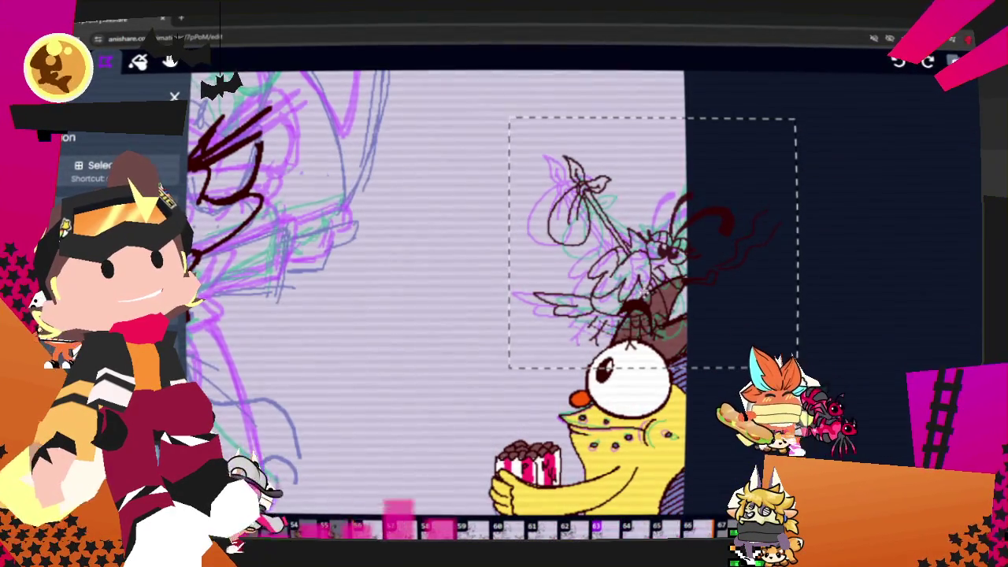
pyautogui.press('Escape')
pyautogui.press('Left')
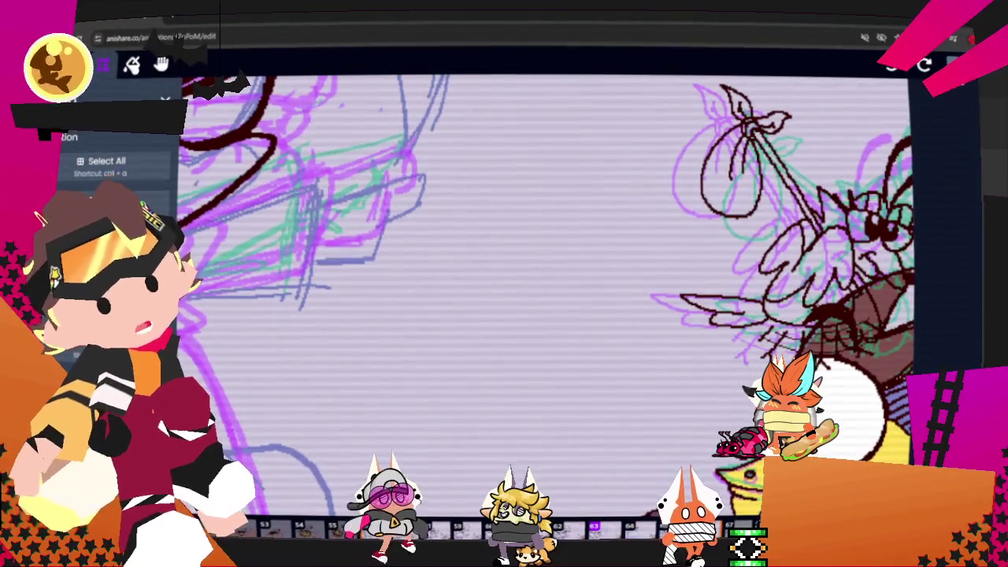
# Switch off the Show Previous Frame and Show Next Frame onion skins, then pan the bird drawing to centre
pyautogui.click(954, 63)
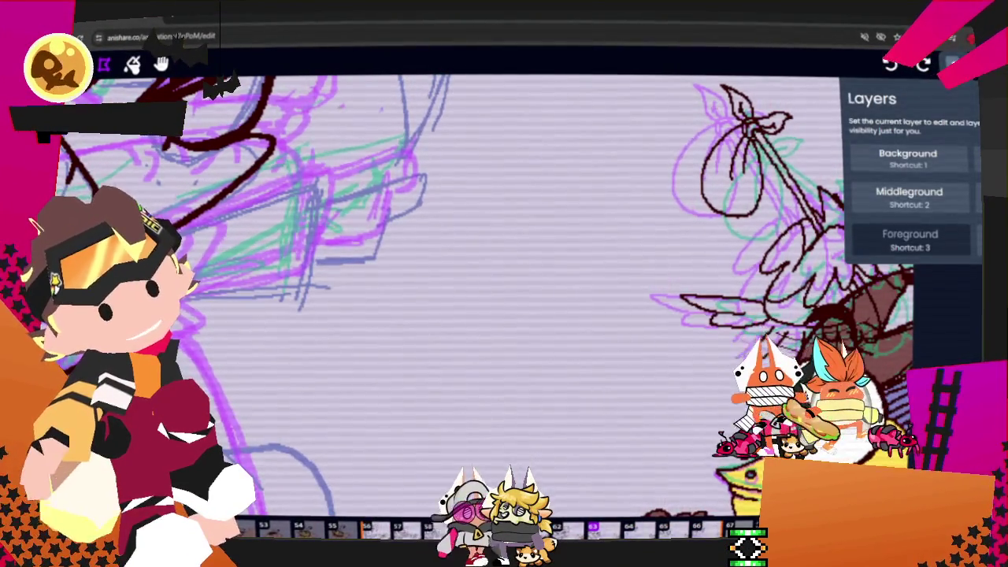
pyautogui.click(977, 63)
pyautogui.click(903, 170)
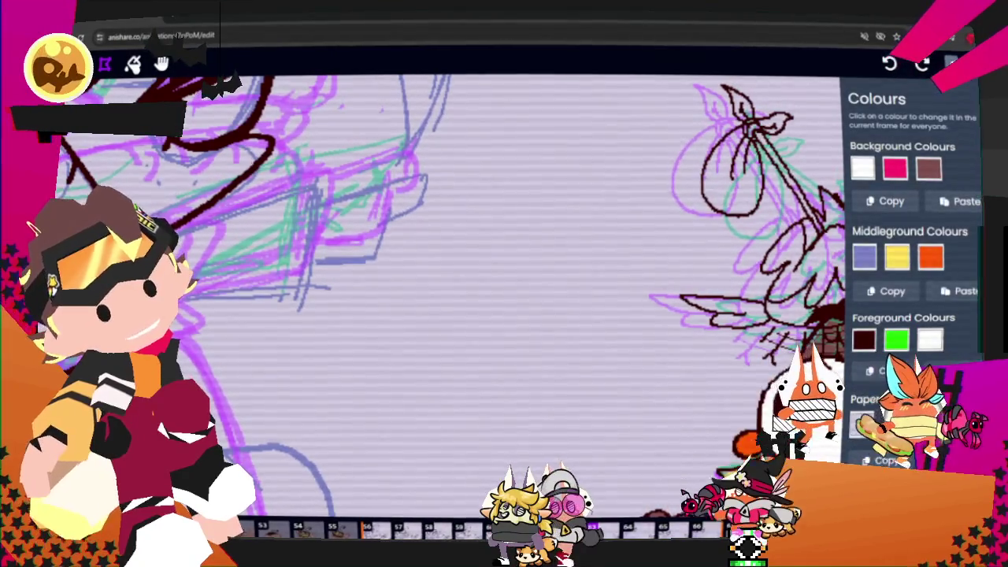
pyautogui.click(976, 63)
pyautogui.click(872, 227)
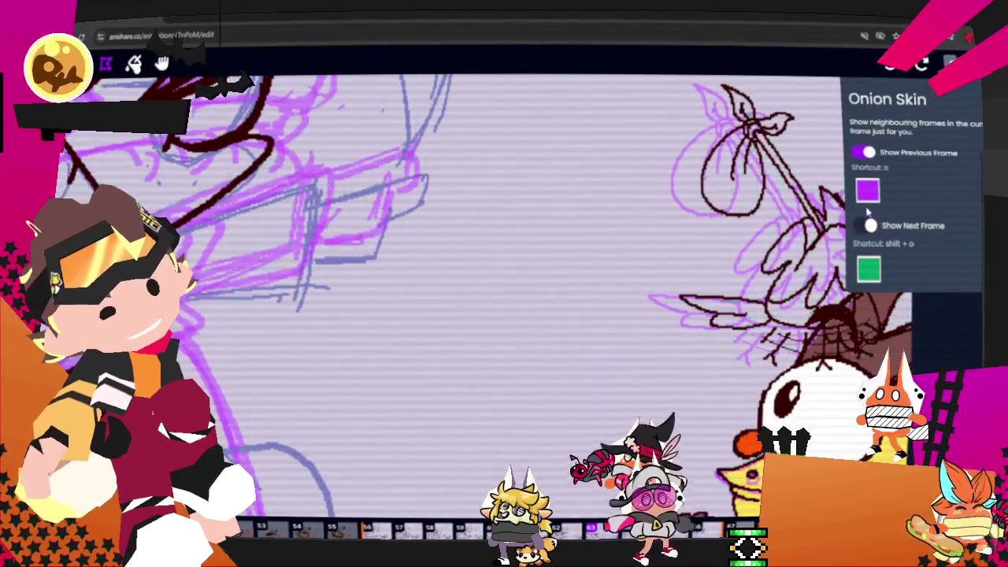
pyautogui.click(865, 226)
pyautogui.click(866, 153)
pyautogui.click(951, 63)
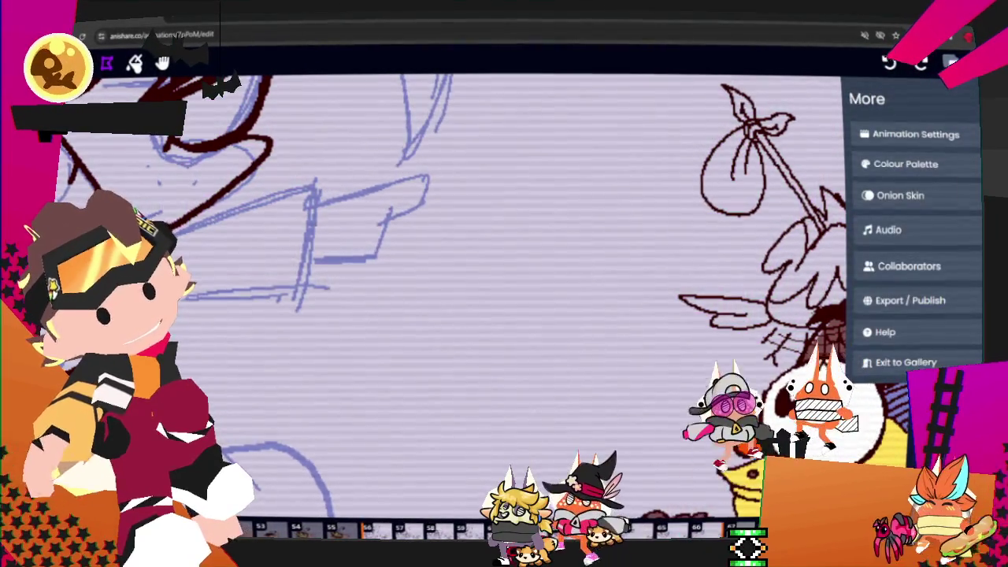
pyautogui.click(161, 63)
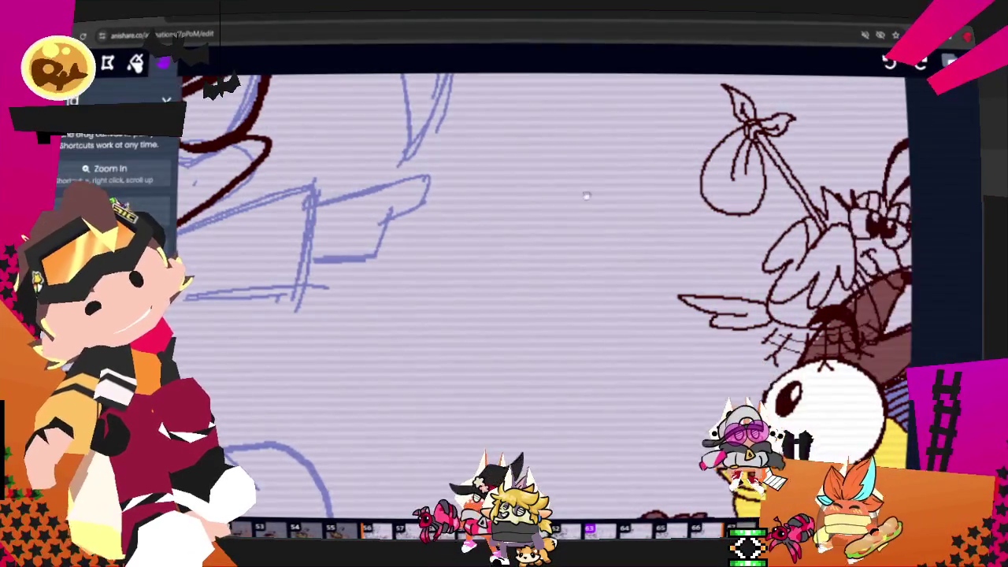
pyautogui.moveTo(553, 181); pyautogui.dragTo(209, 186)
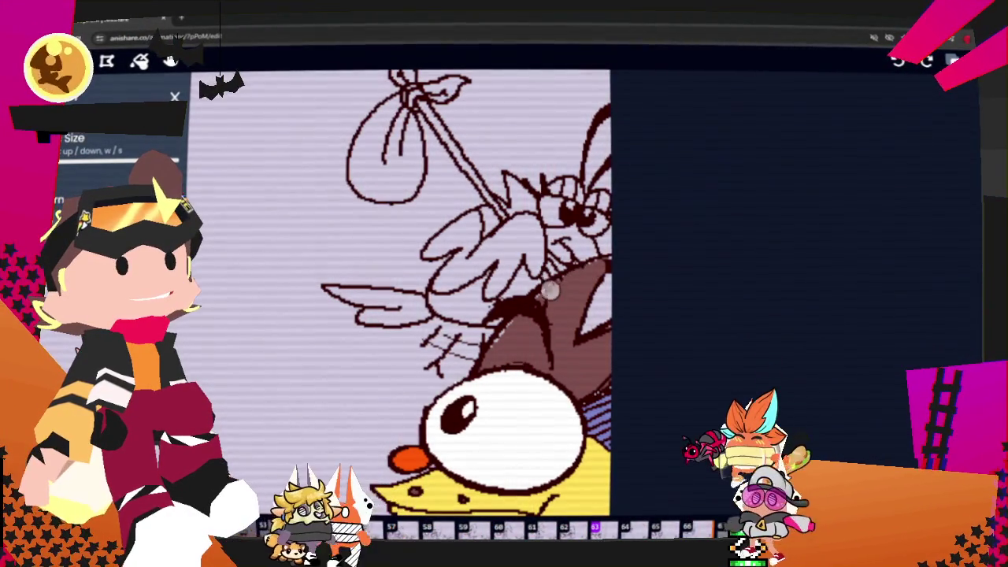
# Choose Colour Palette from the More options list
pyautogui.click(951, 61)
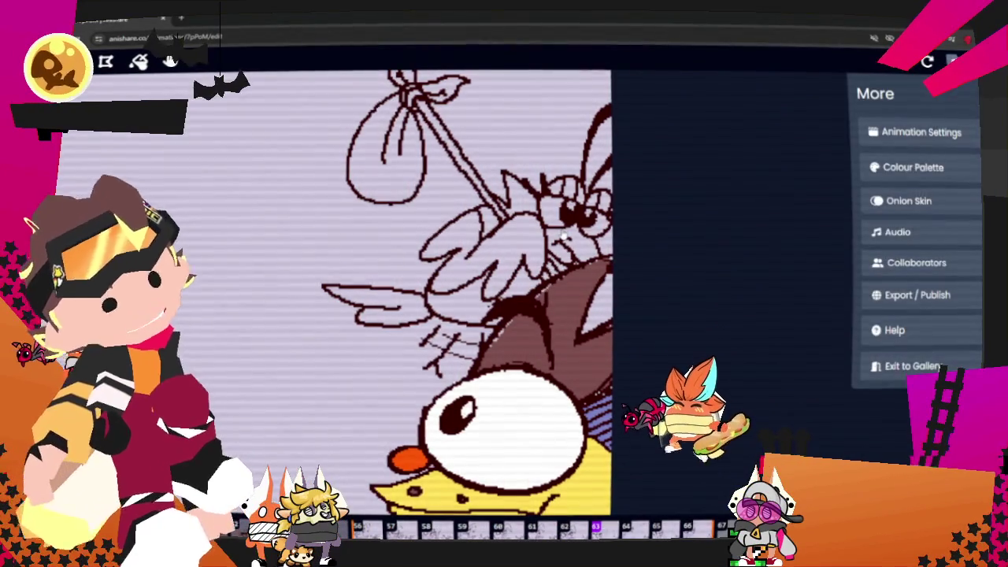
pyautogui.click(927, 166)
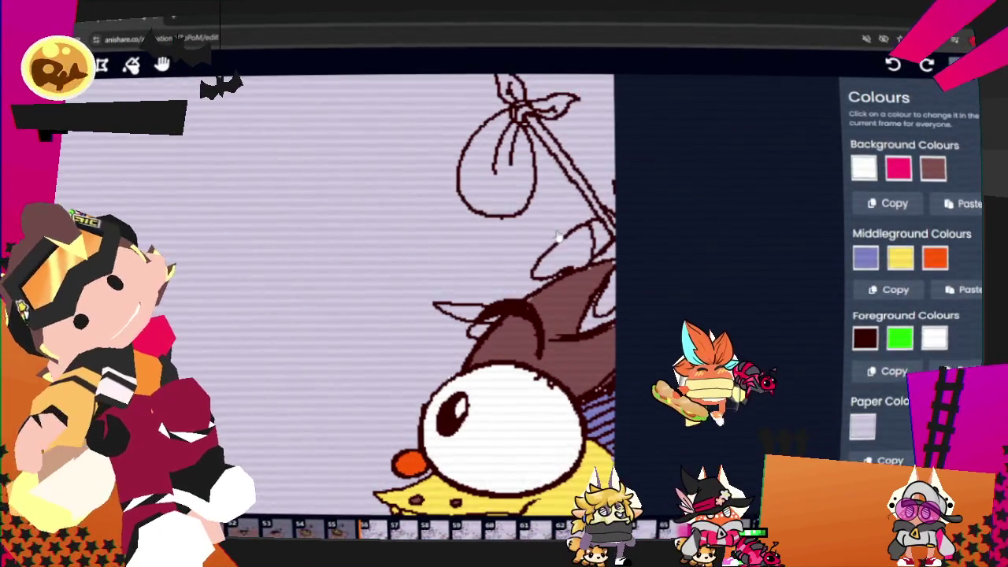
# Close the Colours panel, advance to the next bird frame, and select the Brush with its size slider
pyautogui.click(270, 89)
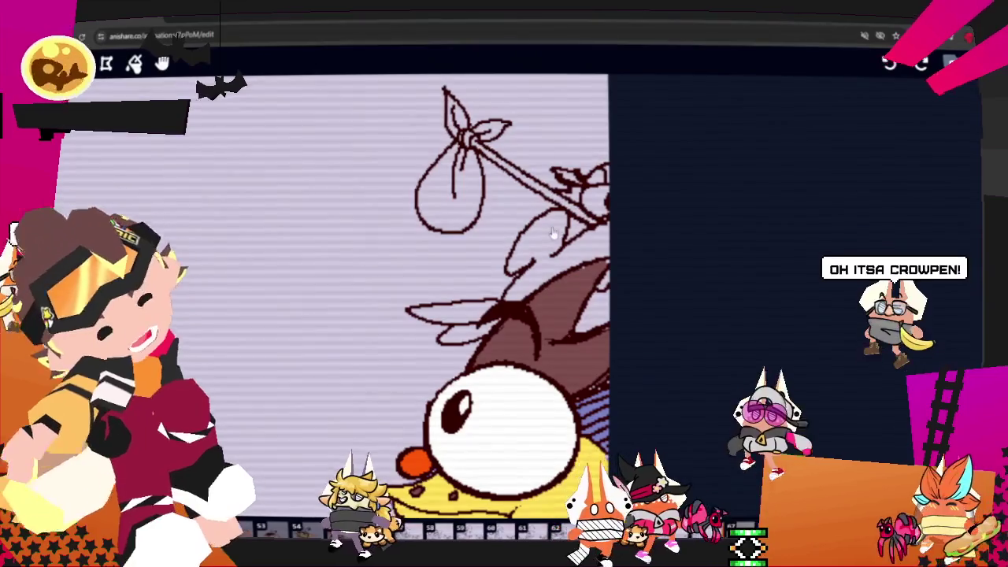
pyautogui.press('Right')
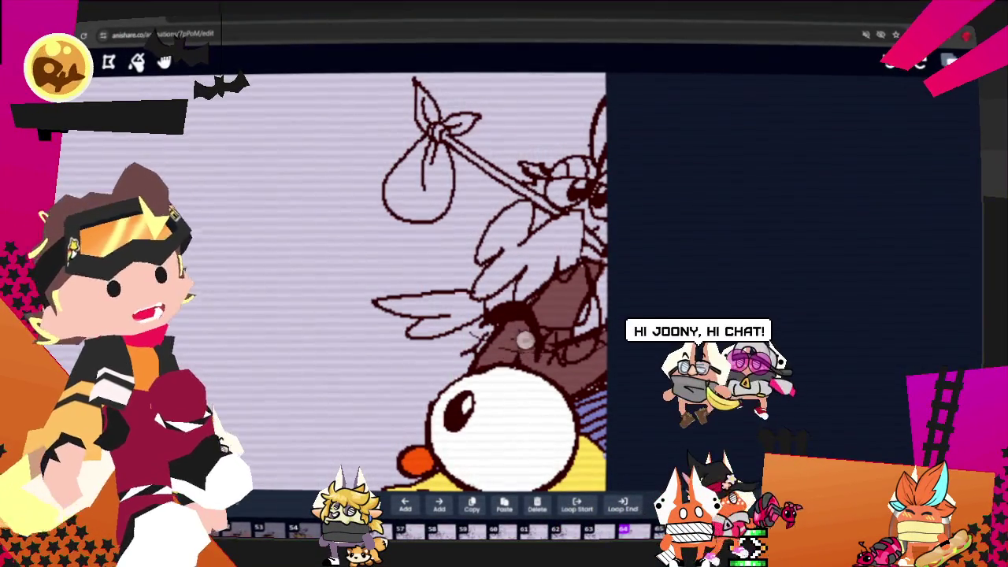
pyautogui.click(136, 62)
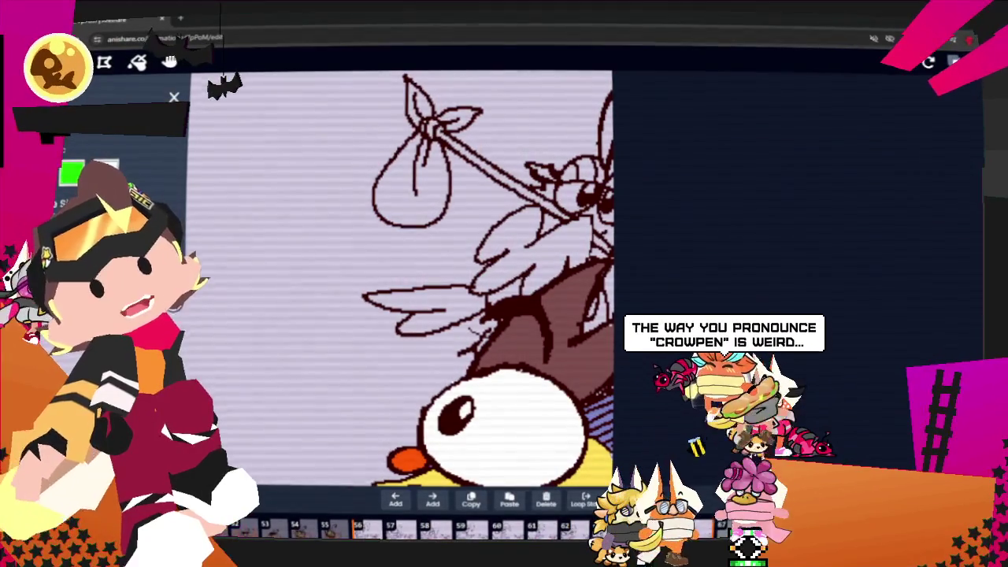
pyautogui.press('w')
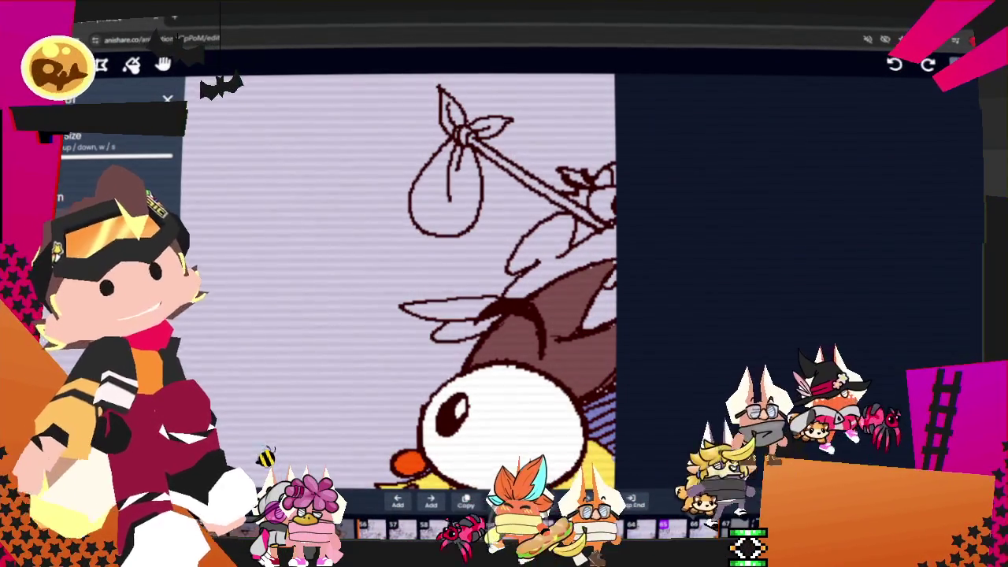
pyautogui.scroll(-3, 559, 275)
pyautogui.scroll(-2, 560, 275)
# Jump to frame 43, play the animation, and stop playback
pyautogui.scroll(-1, 560, 275)
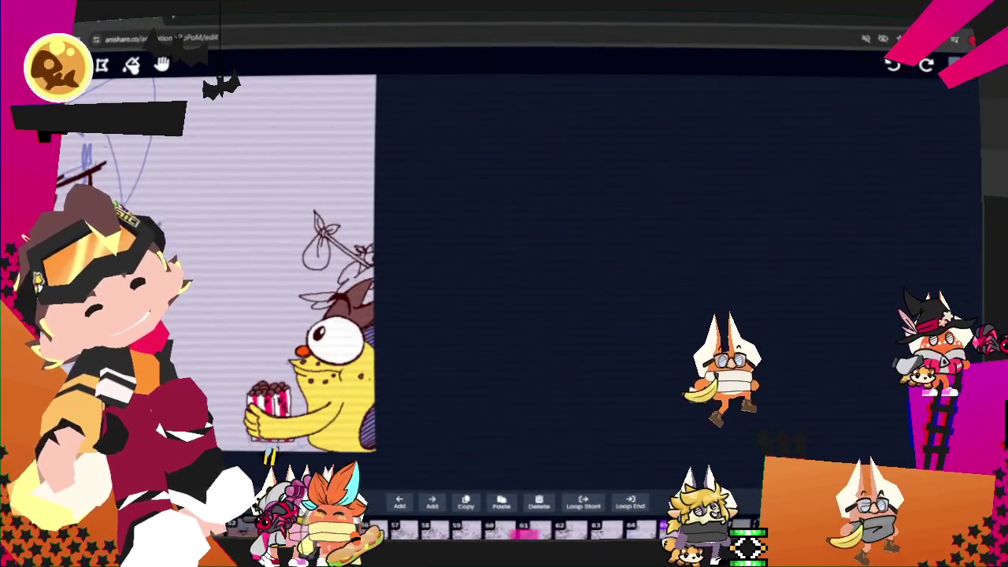
pyautogui.click(471, 525)
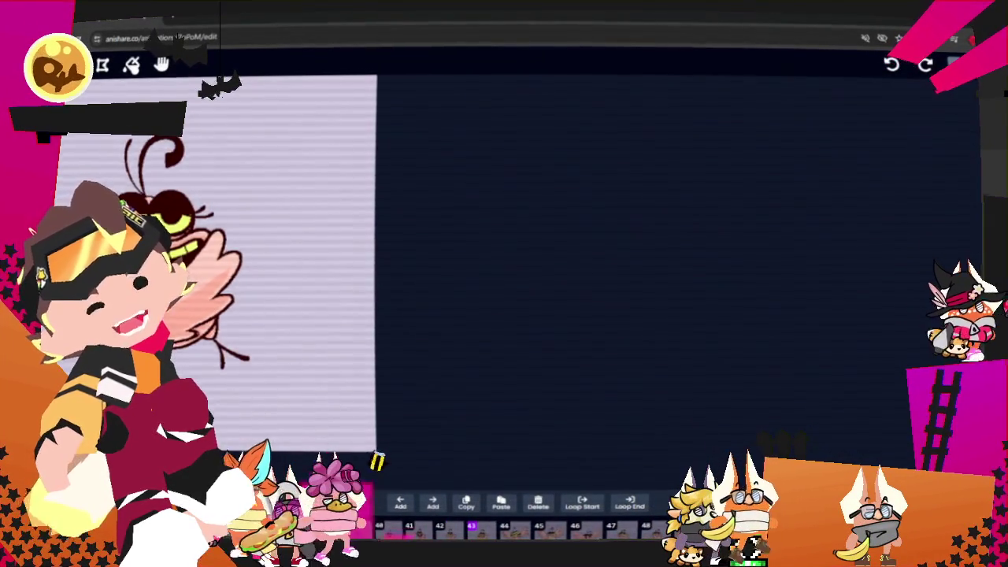
pyautogui.press('space')
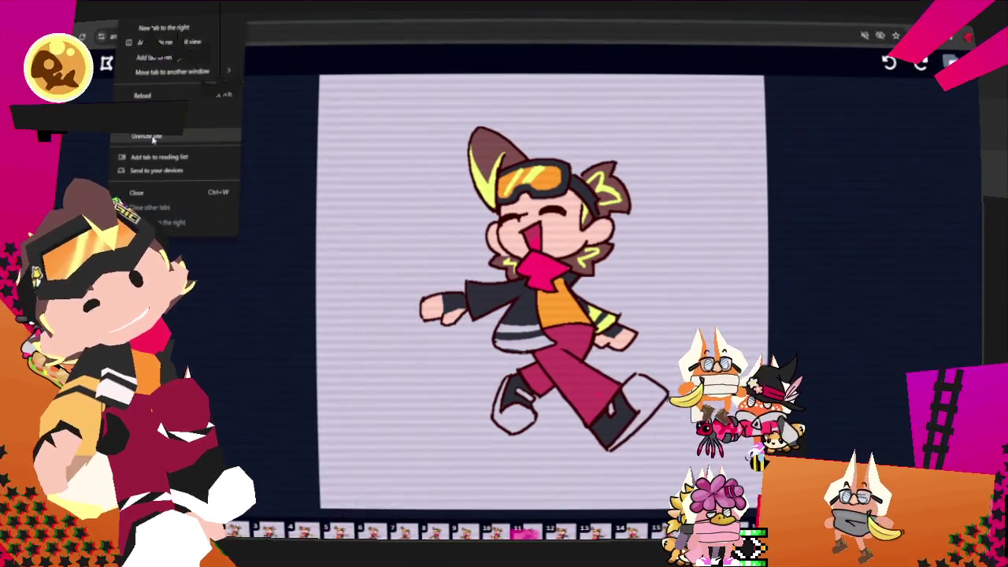
pyautogui.press('Escape')
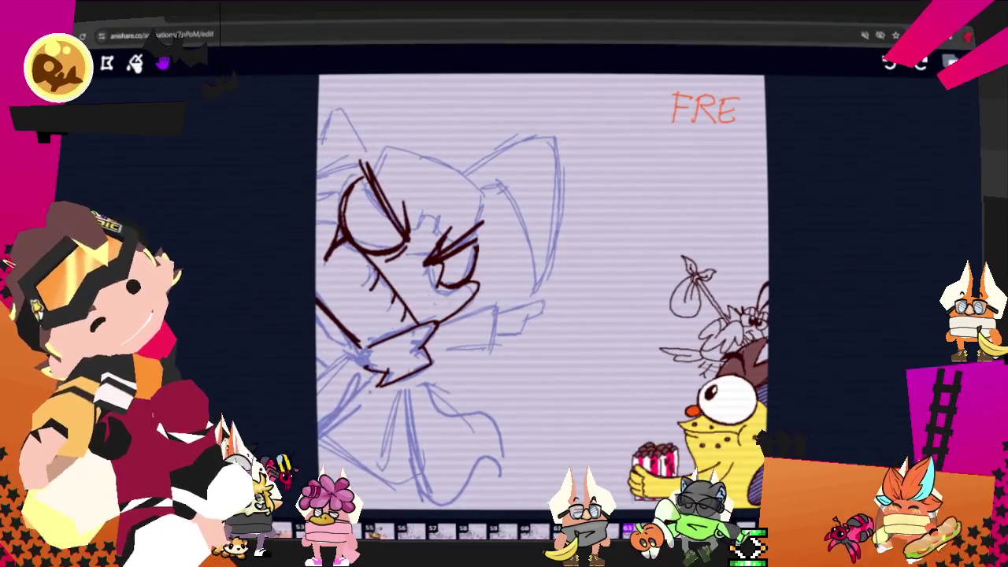
# Brush an ink stroke beside the face, undo the zigzag, and pan the drawing right to recentre
pyautogui.press('b')
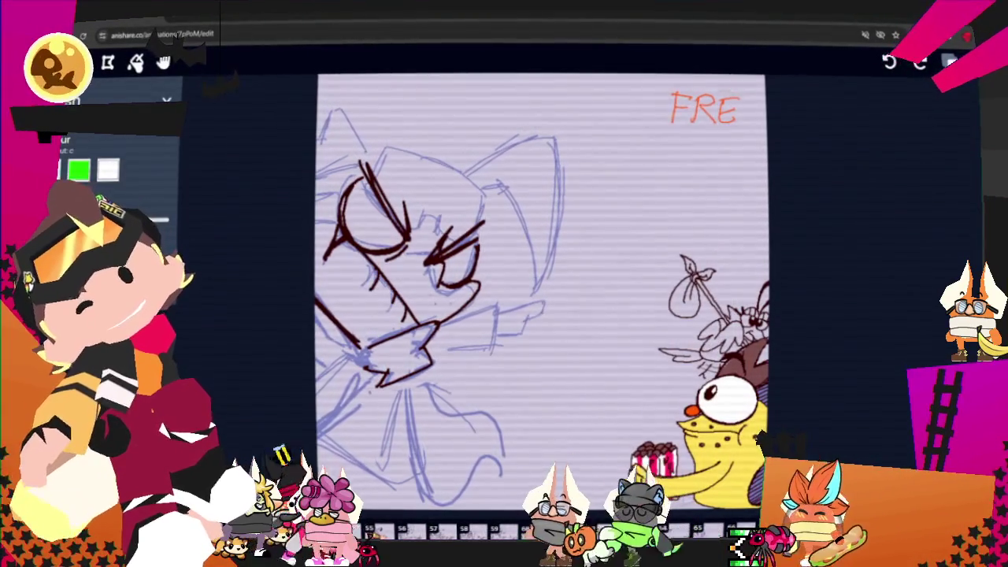
pyautogui.moveTo(531, 203)
pyautogui.mouseDown()
pyautogui.moveTo(484, 292)
pyautogui.moveTo(552, 388)
pyautogui.mouseUp()
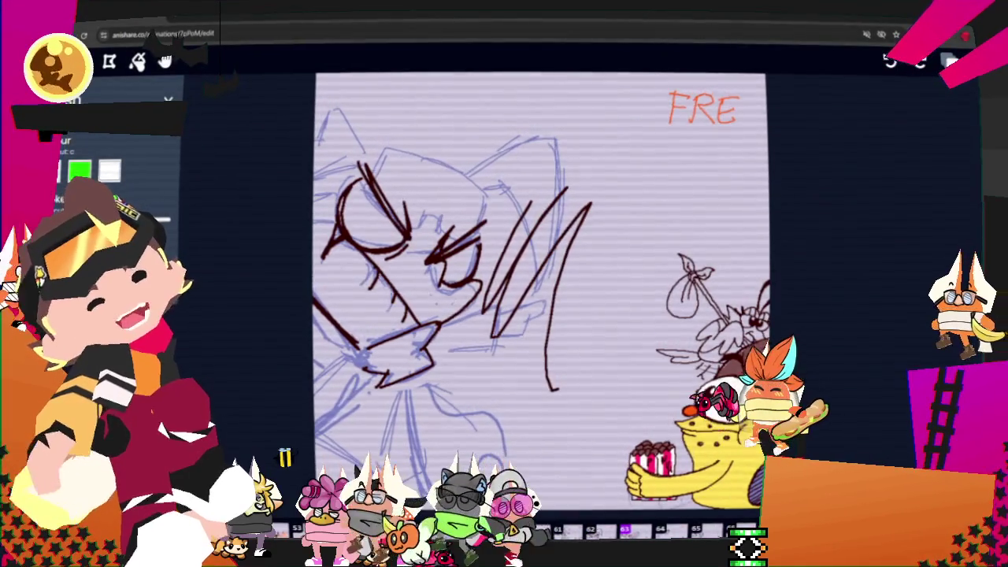
pyautogui.hotkey('ctrl', 'z')
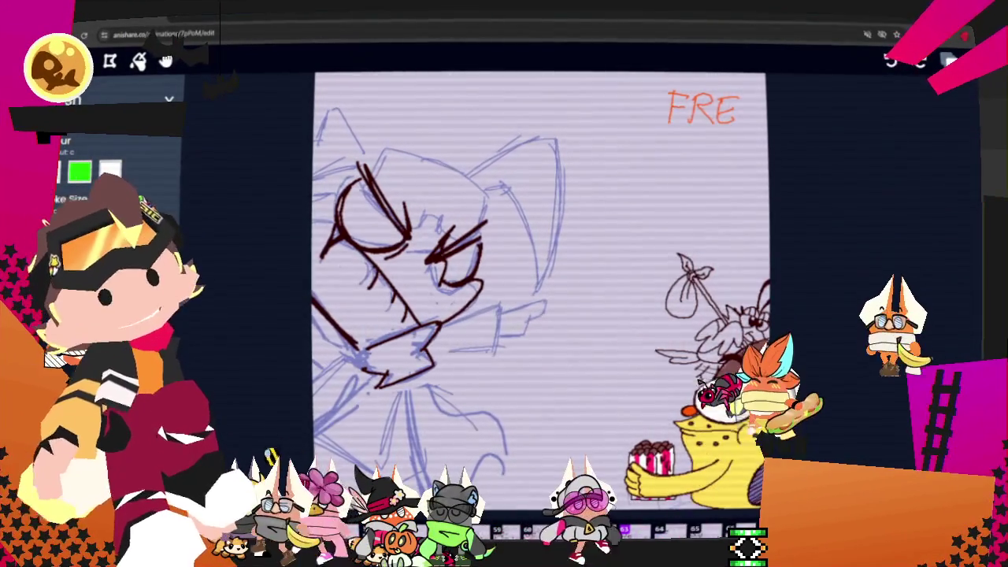
pyautogui.click(168, 63)
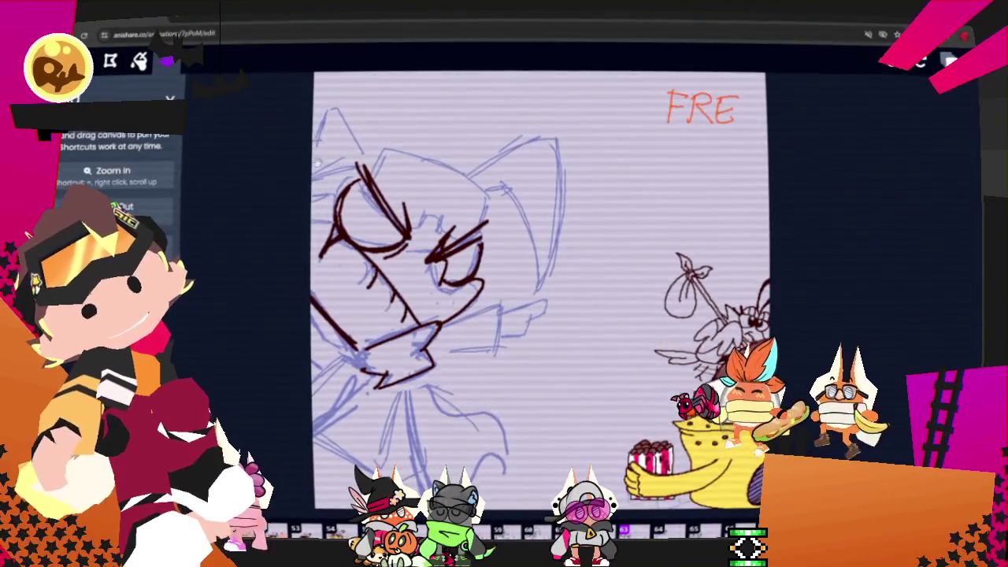
pyautogui.moveTo(299, 162); pyautogui.dragTo(406, 157)
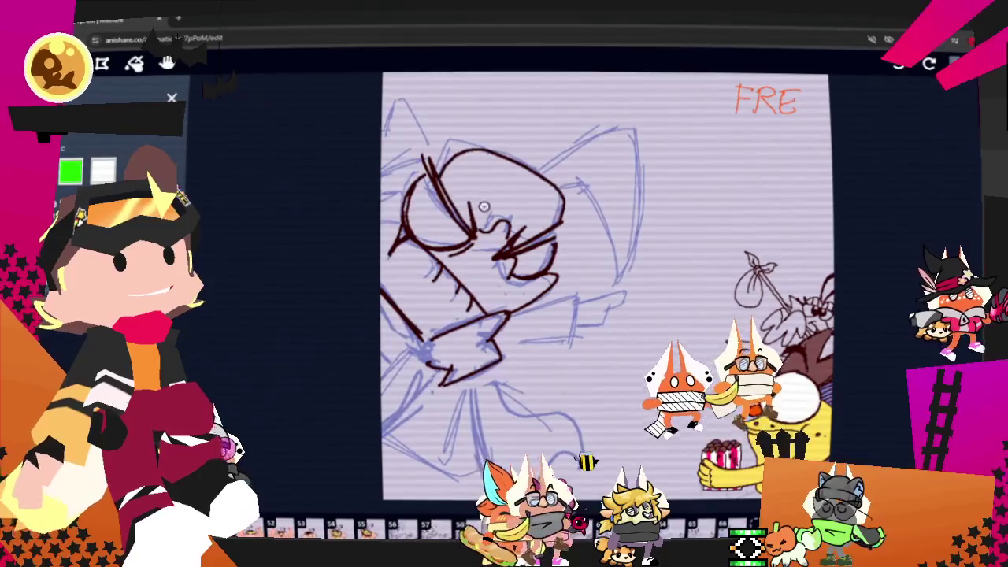
# Ink the head top and pointed ear, redrawing the ear stroke and undoing a stray inner-ear line
pyautogui.moveTo(441, 161); pyautogui.dragTo(560, 216)
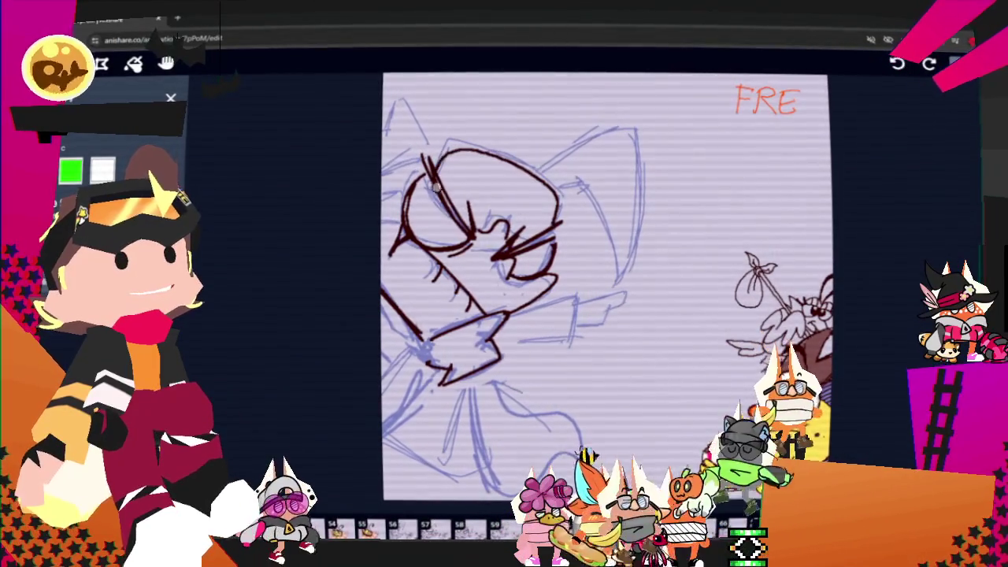
pyautogui.moveTo(616, 138); pyautogui.dragTo(540, 173)
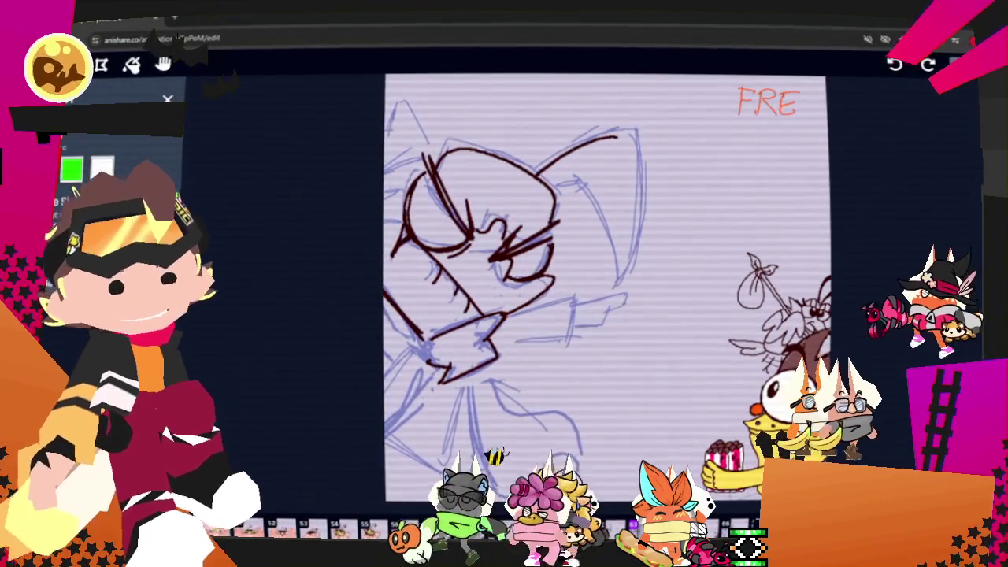
pyautogui.hotkey('ctrl', 'z')
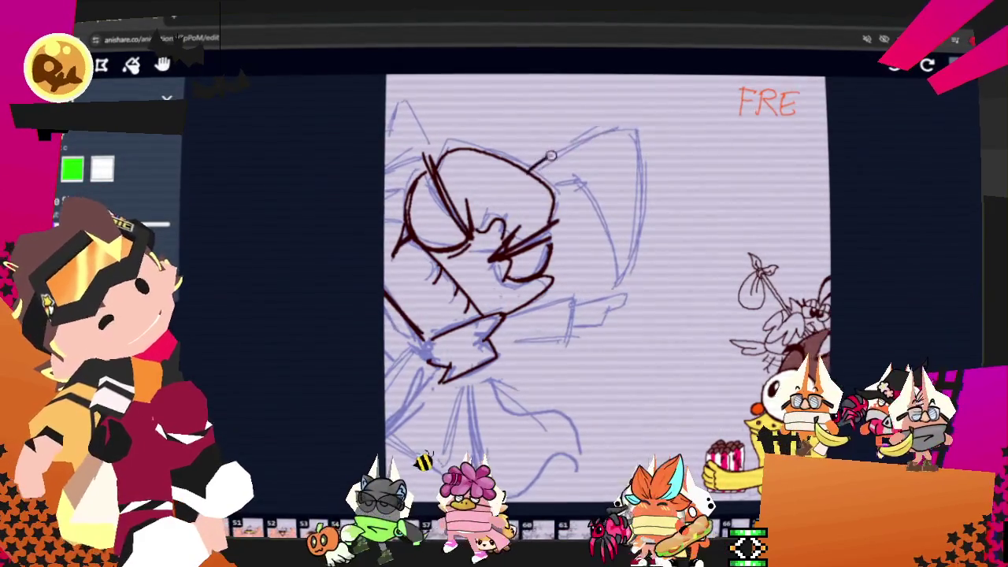
pyautogui.moveTo(532, 171); pyautogui.dragTo(630, 131)
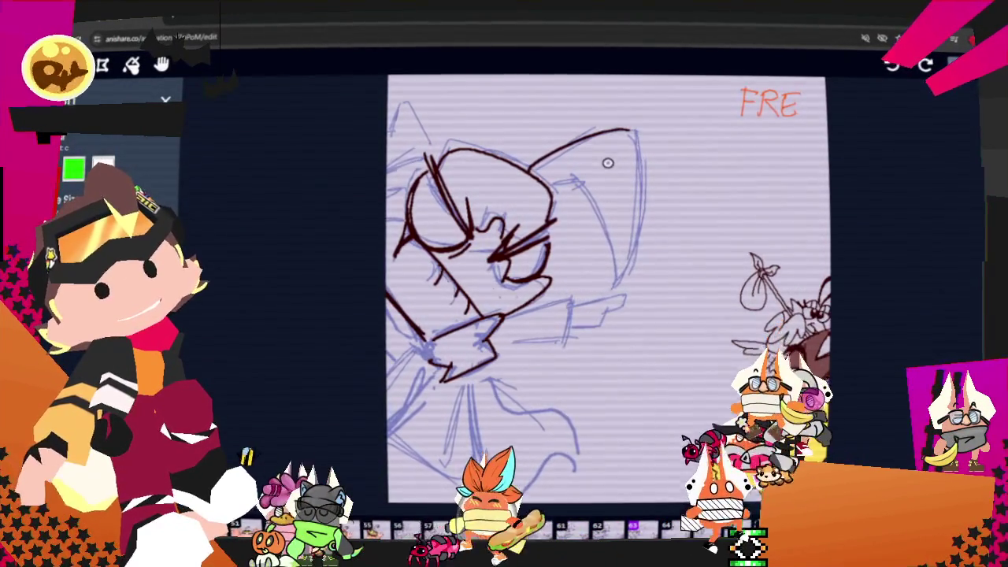
pyautogui.moveTo(630, 130)
pyautogui.mouseDown()
pyautogui.moveTo(629, 260)
pyautogui.moveTo(594, 290)
pyautogui.mouseUp()
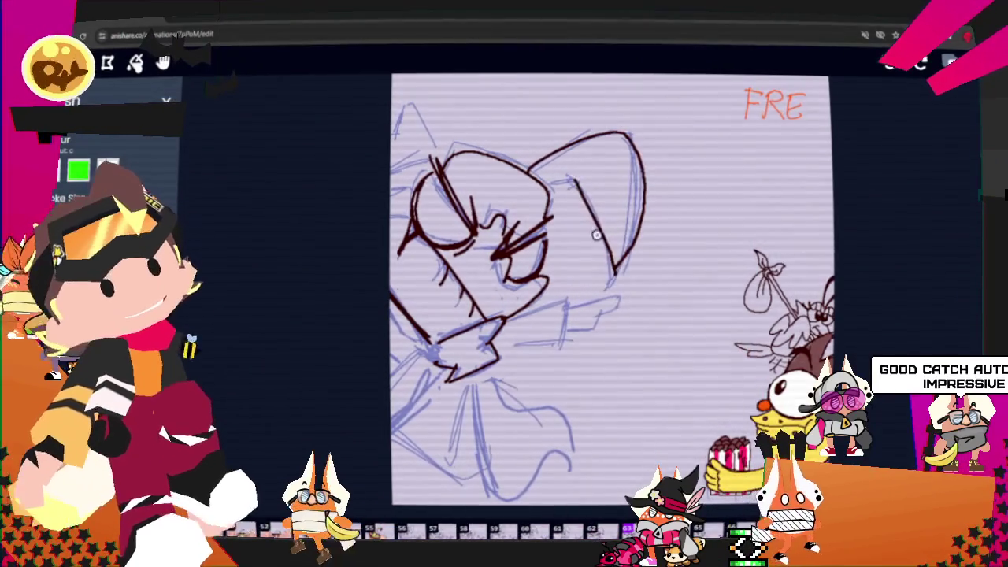
pyautogui.hotkey('ctrl', 'z')
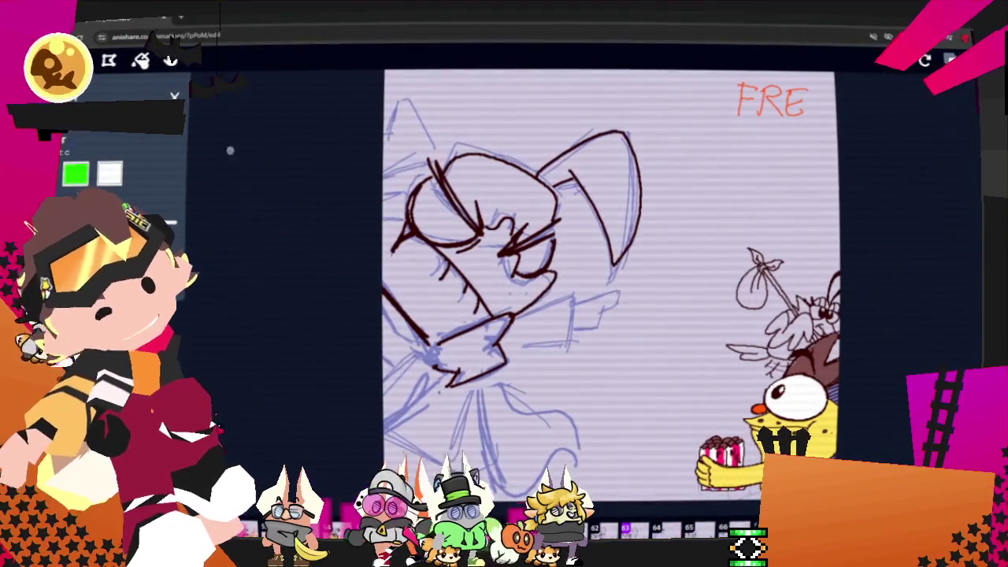
# Trace the arm line, the hand's upper edge and the fingertip in dark ink, then pan back
pyautogui.moveTo(358, 175); pyautogui.dragTo(385, 113)
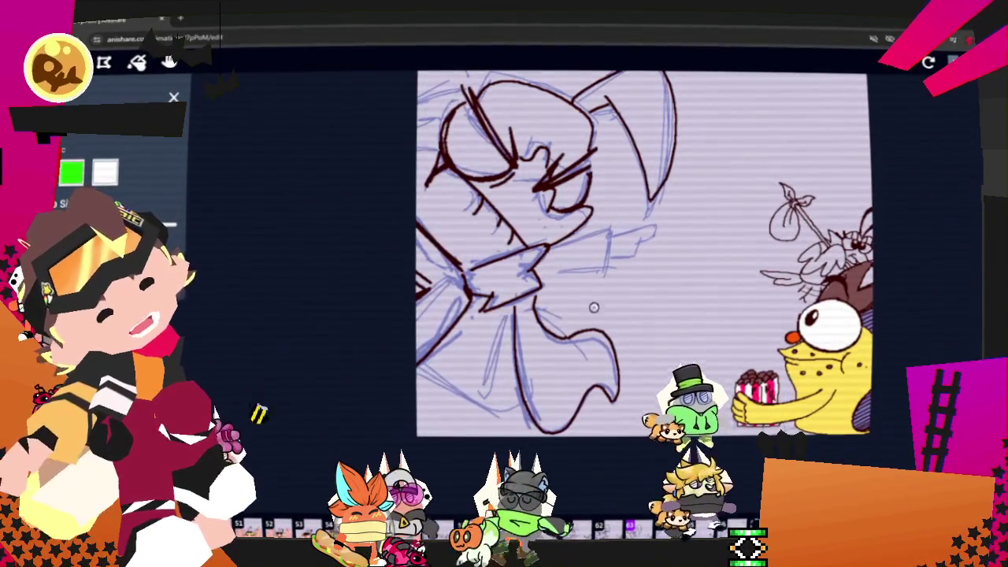
pyautogui.moveTo(535, 271); pyautogui.dragTo(587, 267)
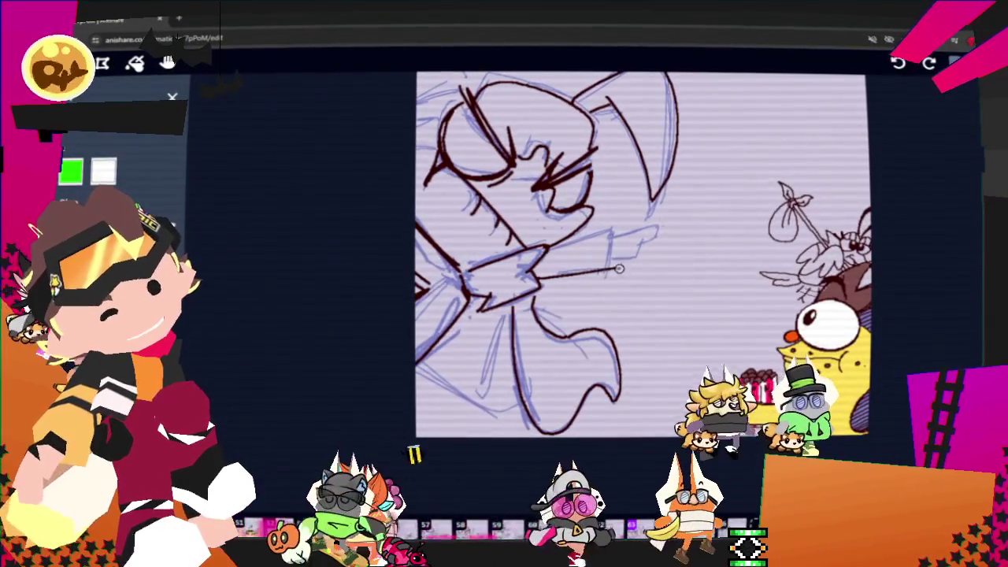
pyautogui.moveTo(623, 224)
pyautogui.mouseDown()
pyautogui.moveTo(588, 246)
pyautogui.moveTo(537, 256)
pyautogui.mouseUp()
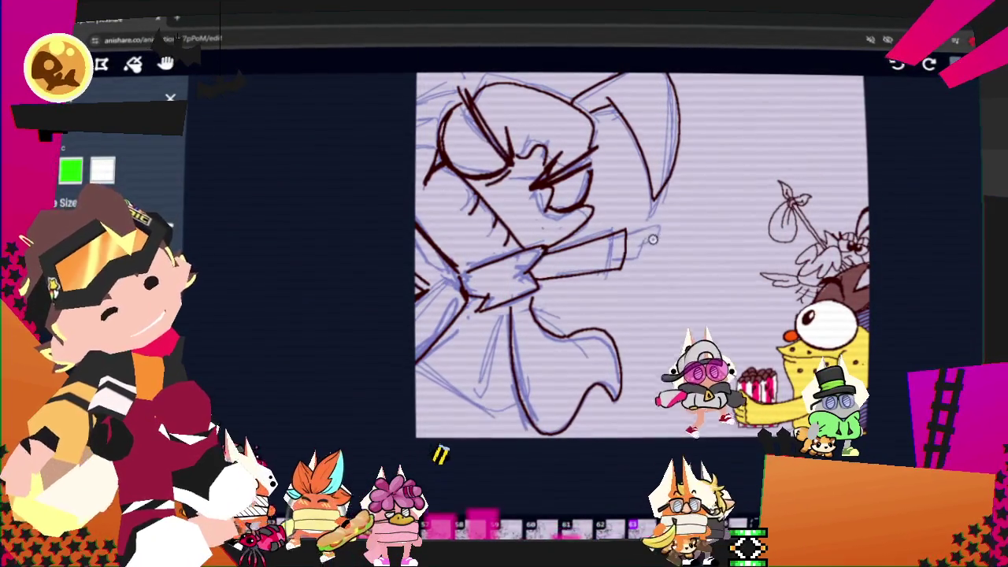
pyautogui.moveTo(627, 231); pyautogui.dragTo(667, 233)
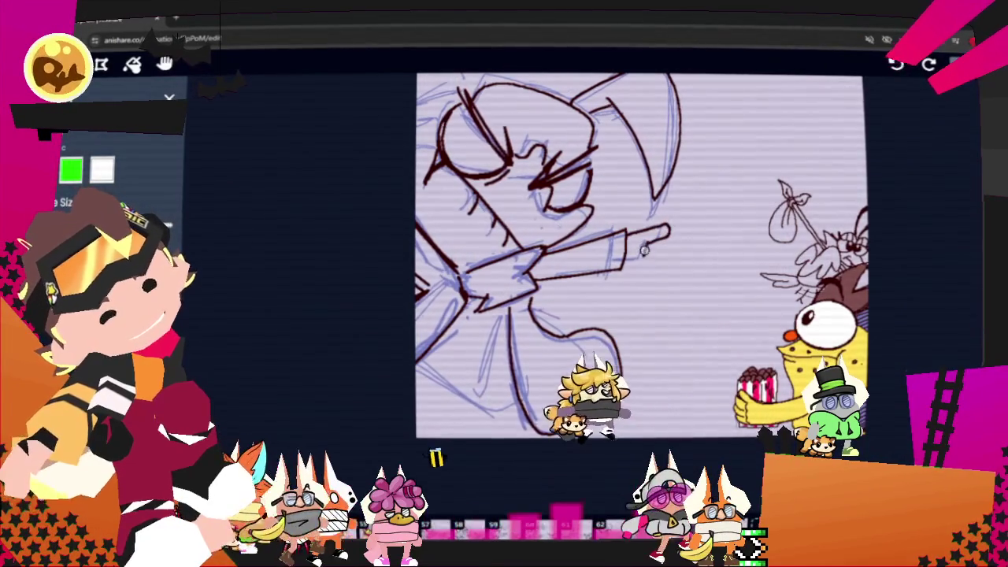
pyautogui.moveTo(652, 240); pyautogui.dragTo(626, 261)
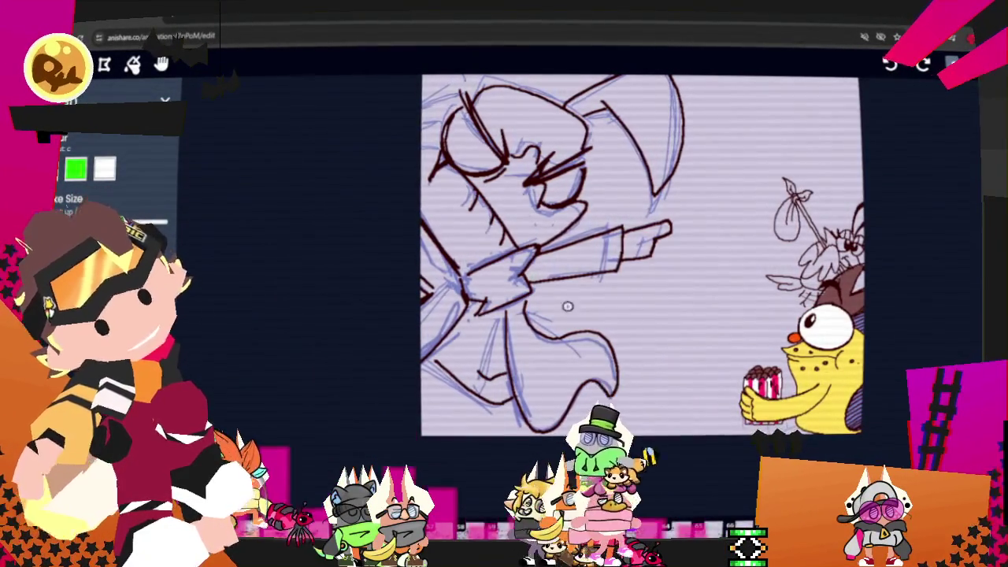
pyautogui.moveTo(392, 120); pyautogui.dragTo(411, 168)
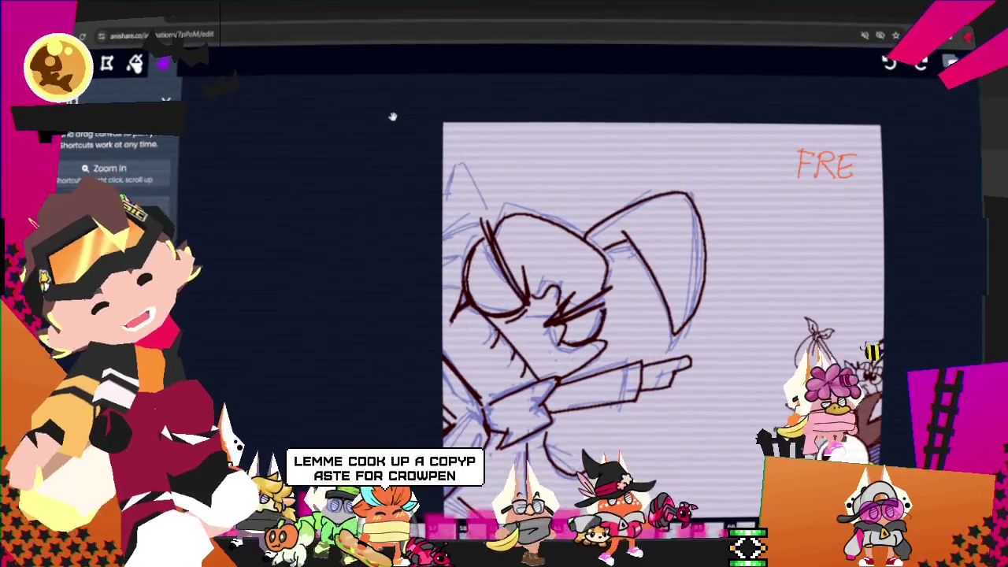
# Ink the left ear at the top-left of the head with the brush and pan to reframe
pyautogui.press('b')
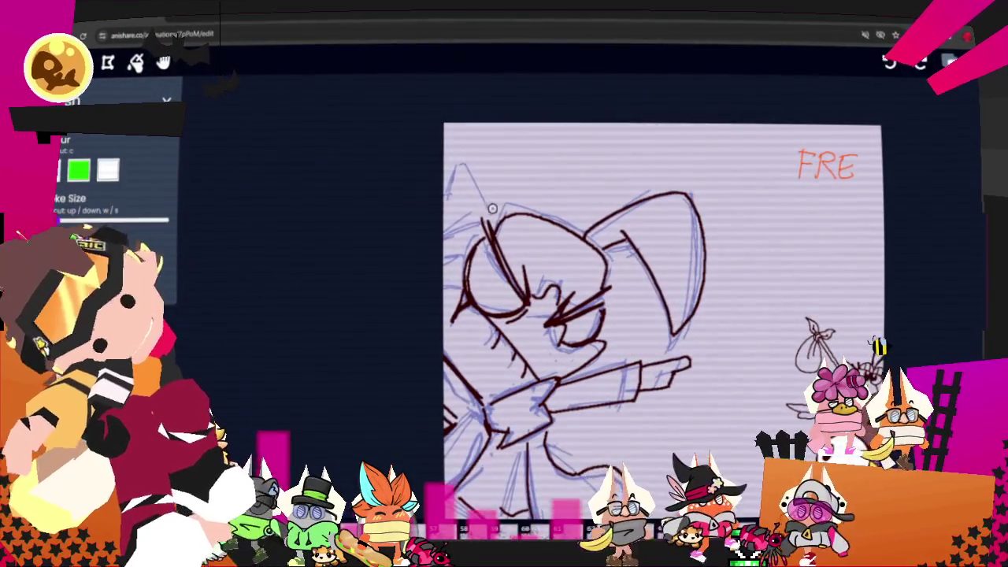
pyautogui.moveTo(490, 207); pyautogui.dragTo(459, 203)
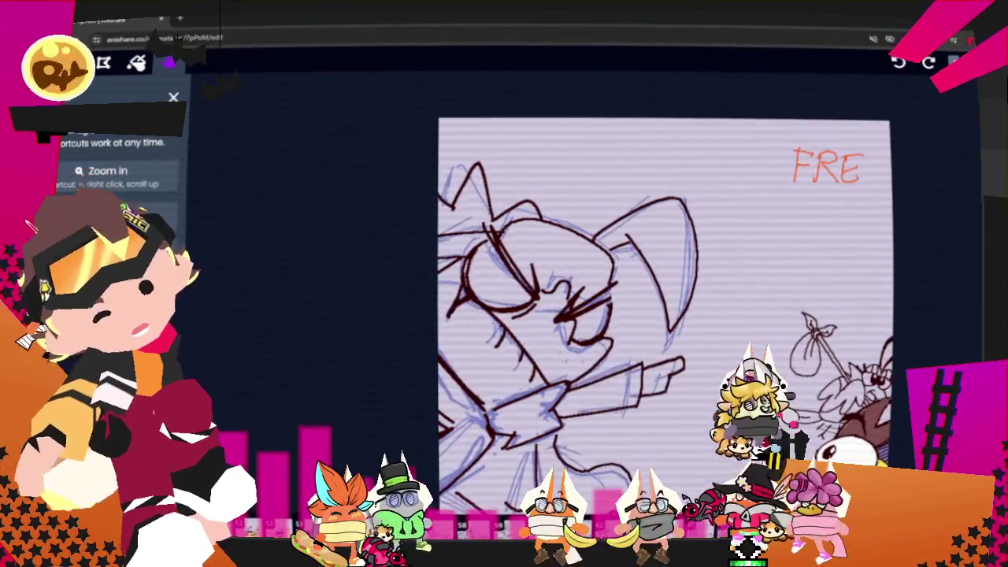
pyautogui.moveTo(383, 110); pyautogui.dragTo(337, 63)
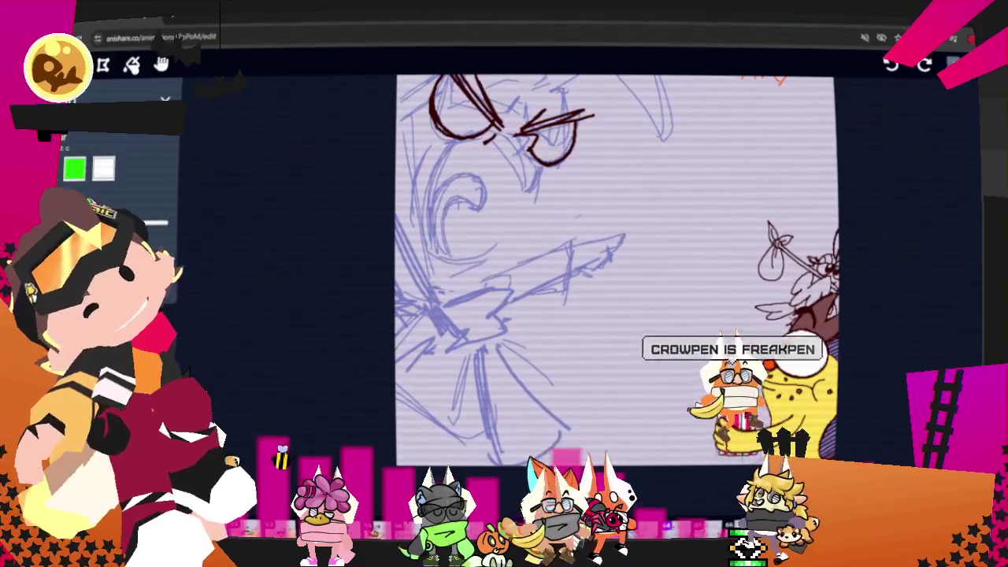
# Ink the cheek arc and the mouth curves below the eyes, undoing a stray hook
pyautogui.press('h')
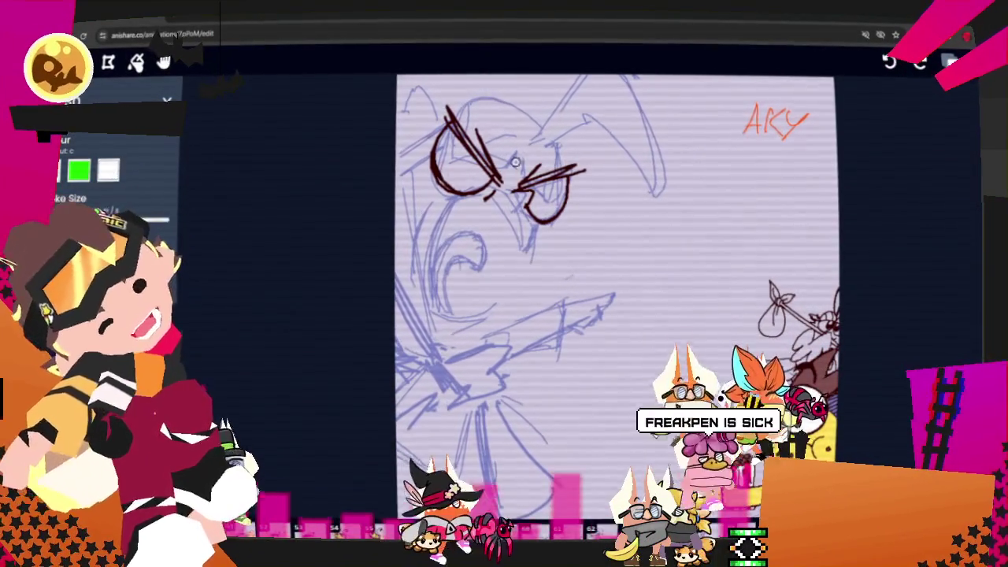
pyautogui.moveTo(429, 262); pyautogui.dragTo(531, 252)
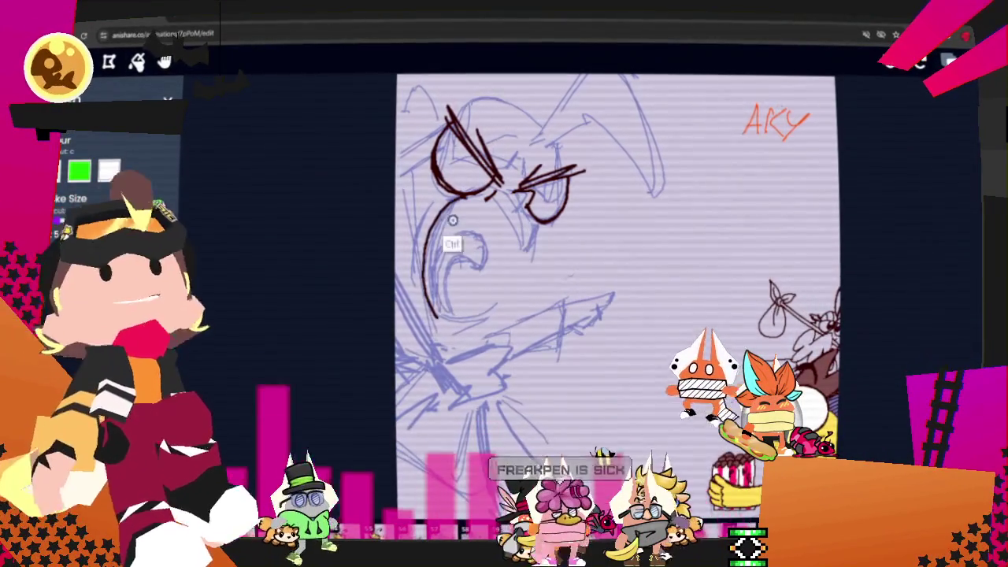
pyautogui.hotkey('ctrl', 'z')
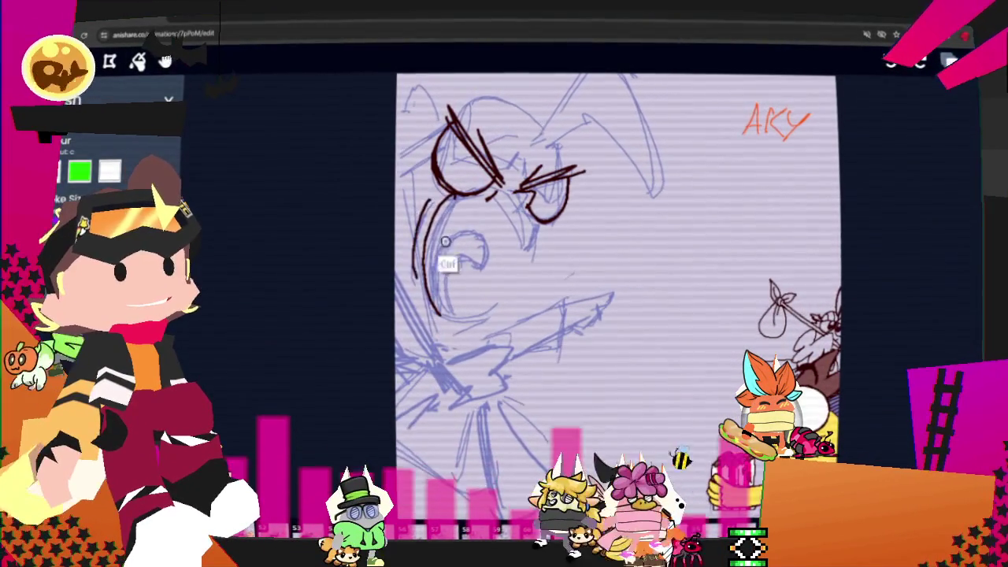
pyautogui.moveTo(428, 213); pyautogui.dragTo(412, 285)
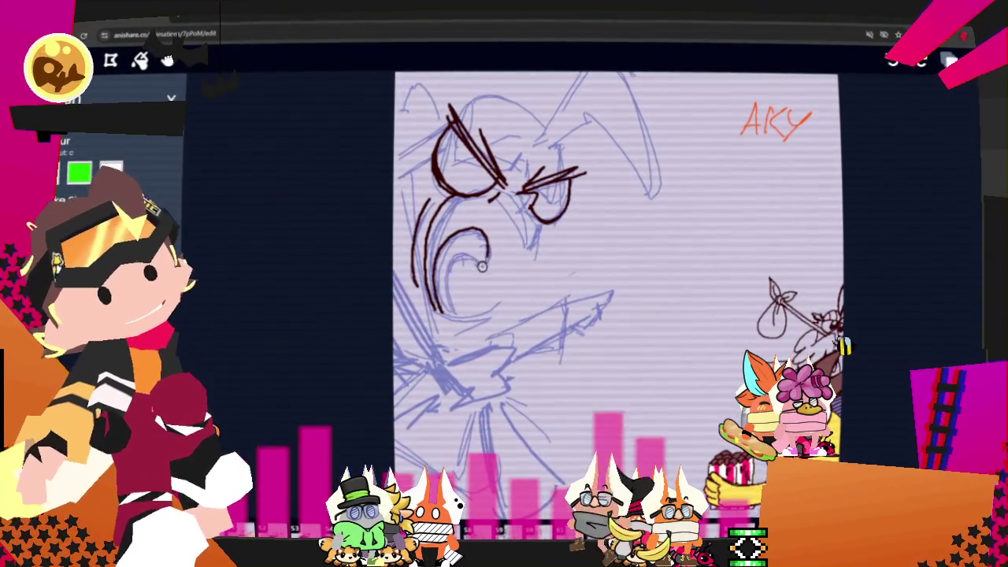
pyautogui.moveTo(459, 318); pyautogui.dragTo(500, 305)
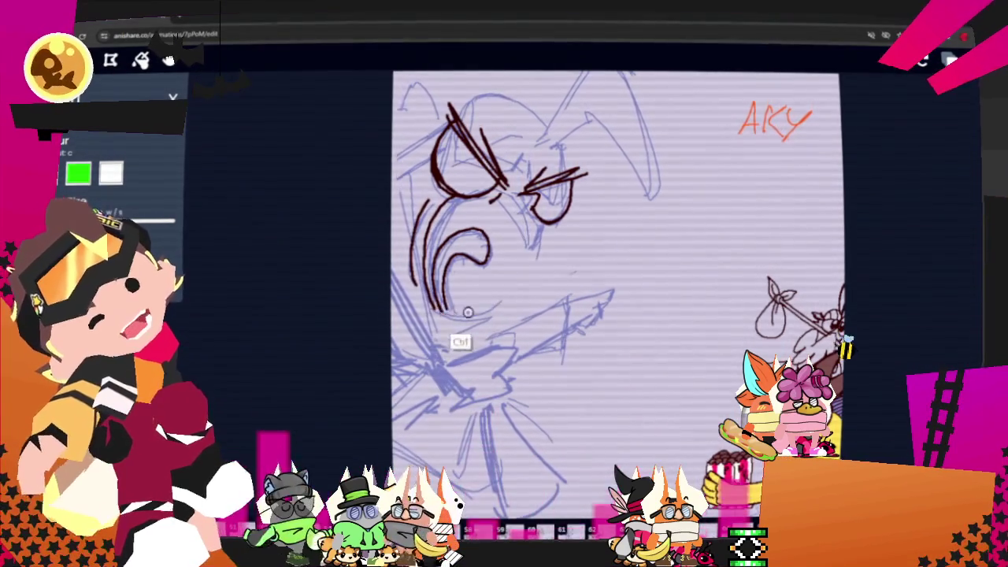
pyautogui.moveTo(503, 305); pyautogui.dragTo(471, 348)
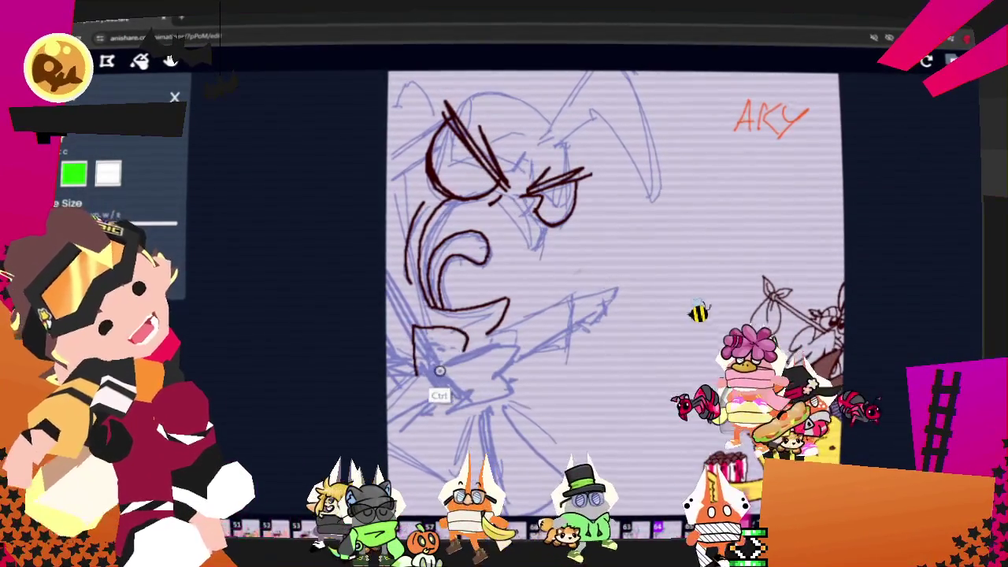
# Ink the lower jaw line and the diagonal lines running down from it
pyautogui.moveTo(425, 366); pyautogui.dragTo(492, 339)
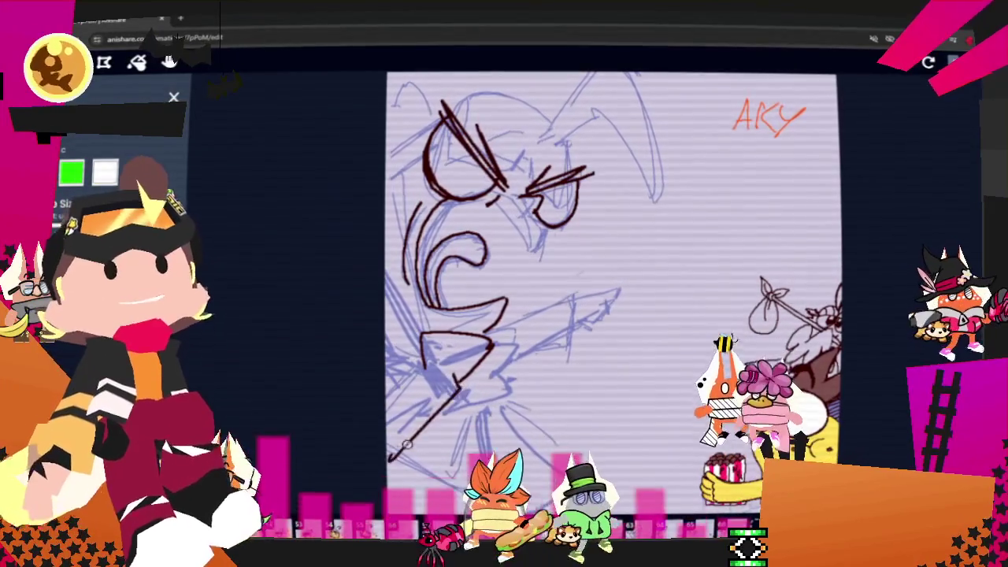
pyautogui.moveTo(455, 383); pyautogui.dragTo(390, 451)
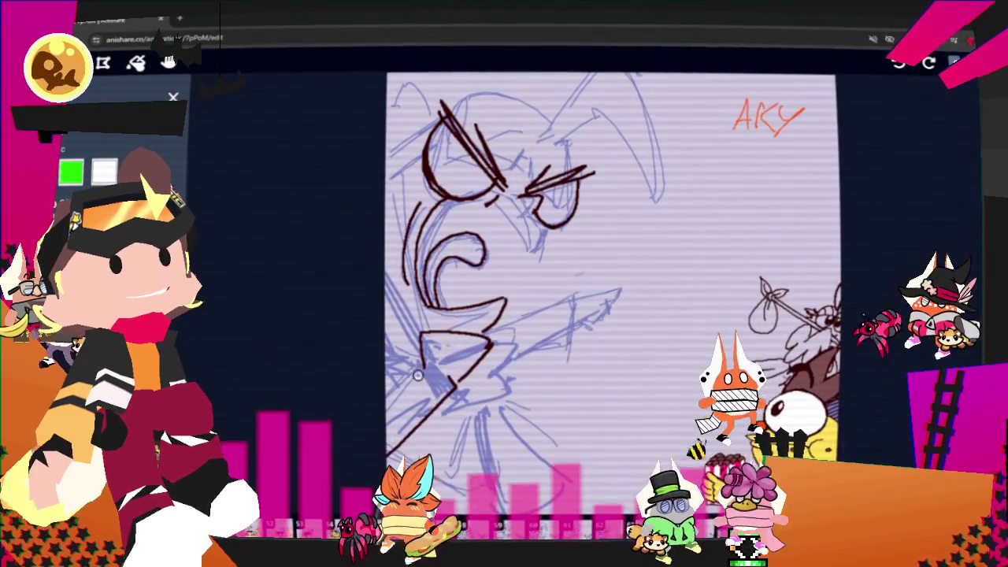
pyautogui.moveTo(426, 363); pyautogui.dragTo(386, 285)
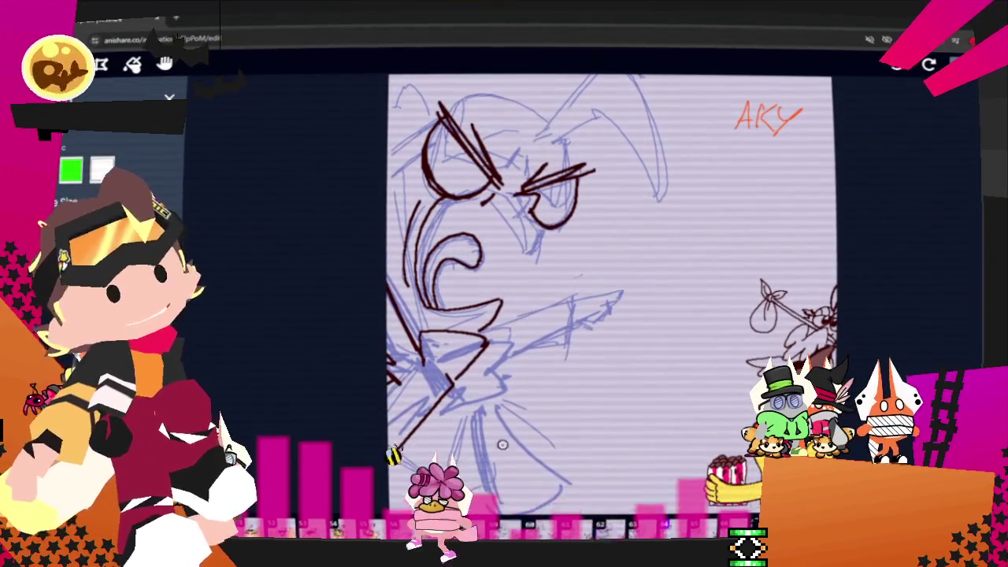
pyautogui.click(164, 63)
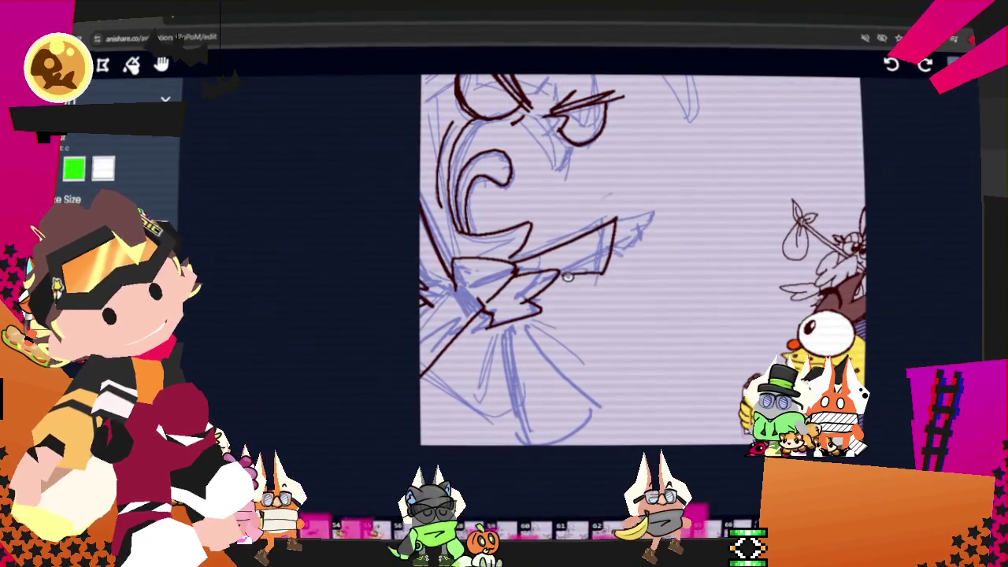
# Ink the underside of the pointing hand and a body line down to the frame's bottom
pyautogui.moveTo(656, 230); pyautogui.dragTo(631, 245)
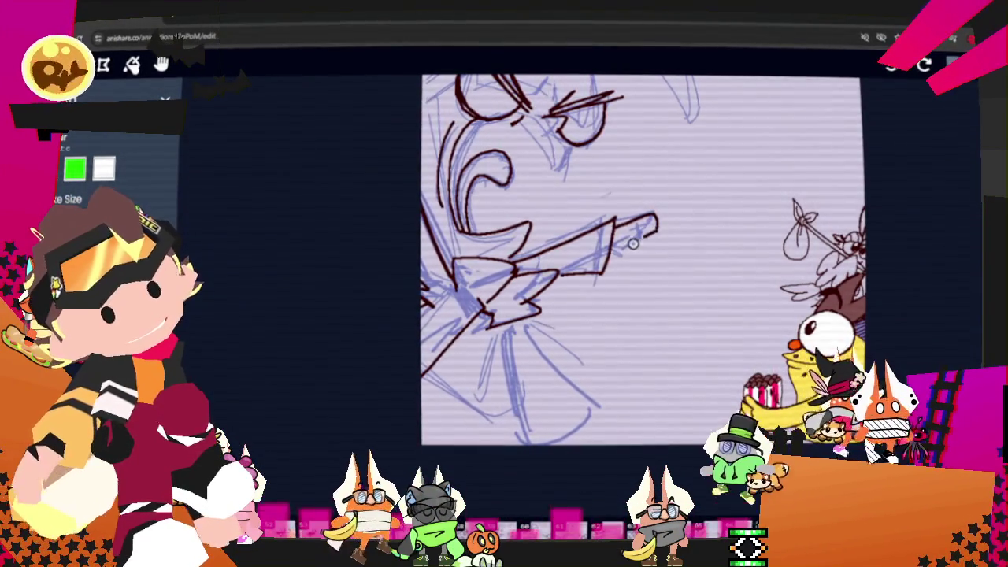
pyautogui.moveTo(659, 208); pyautogui.dragTo(616, 262)
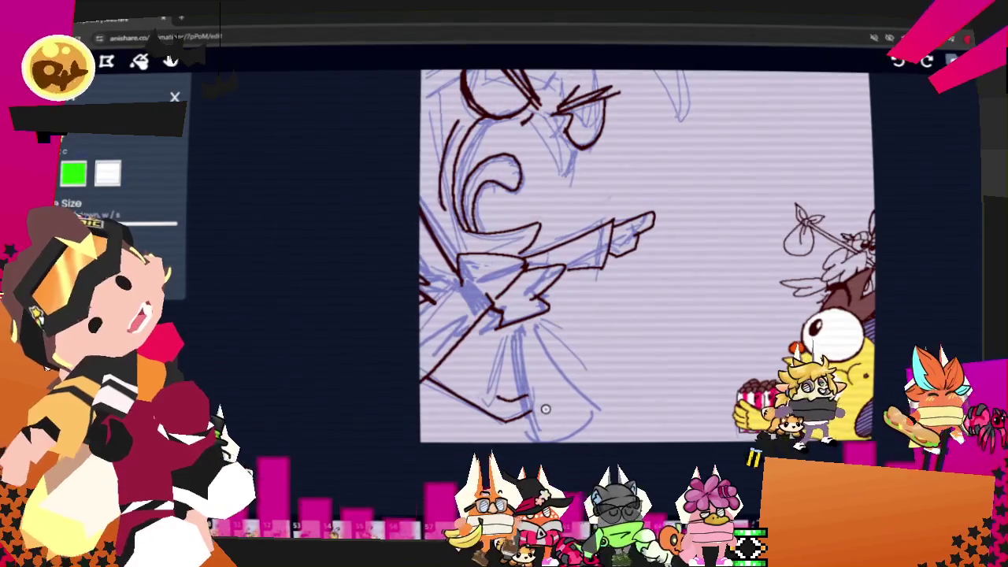
pyautogui.moveTo(526, 331); pyautogui.dragTo(544, 440)
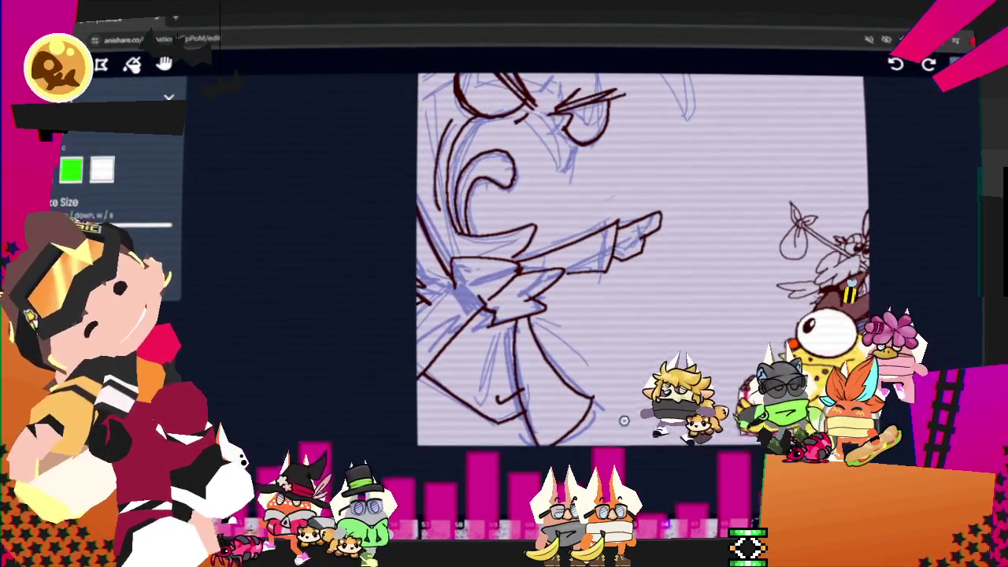
pyautogui.click(163, 65)
pyautogui.scroll(3, 598, 299)
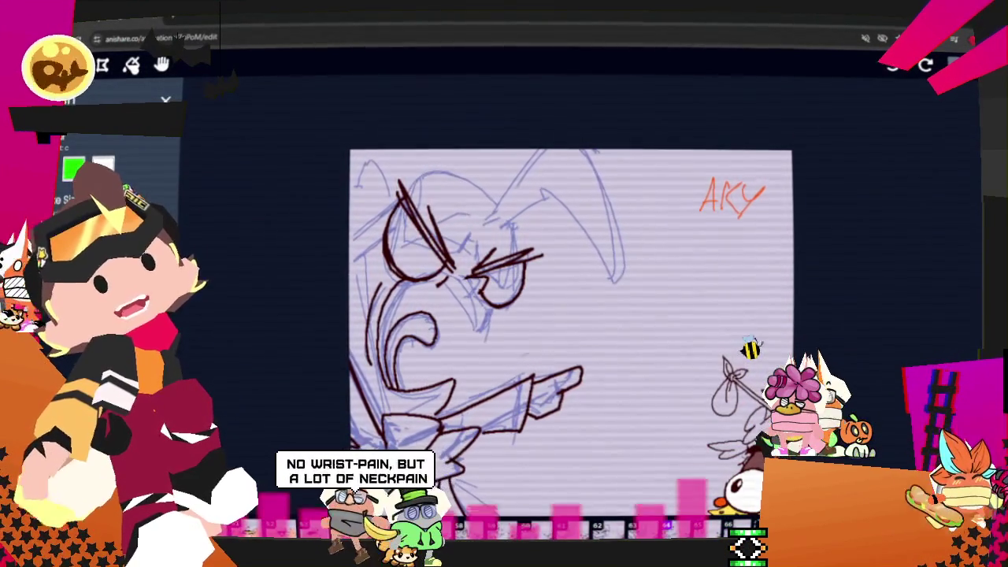
# On the ARY frame, ink the right head curve, the top-of-head curve, its top-left arch and a cheek stroke
pyautogui.moveTo(498, 206); pyautogui.dragTo(544, 150)
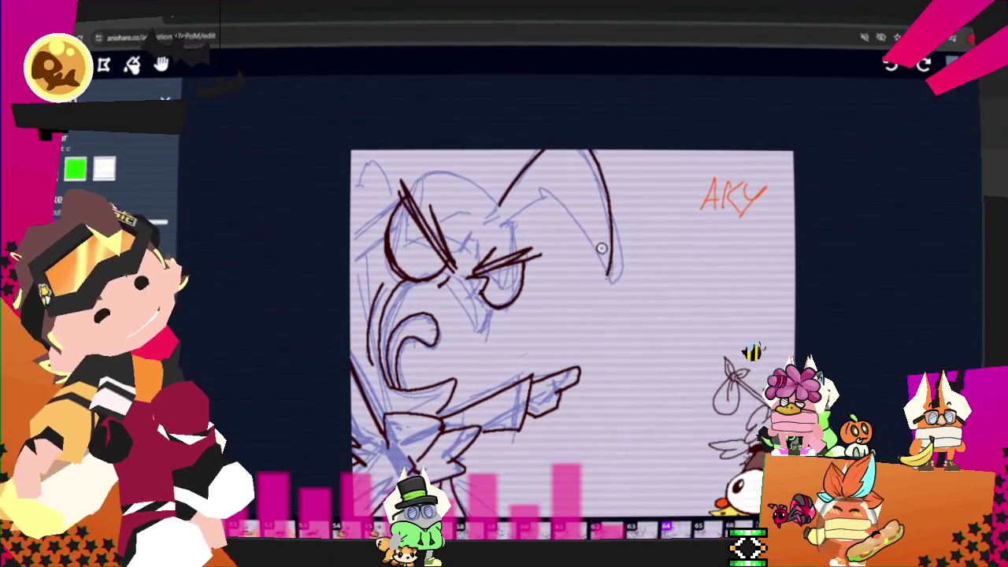
pyautogui.moveTo(586, 152); pyautogui.dragTo(606, 268)
pyautogui.moveTo(544, 197); pyautogui.dragTo(605, 273)
pyautogui.hotkey('ctrl', 'z')
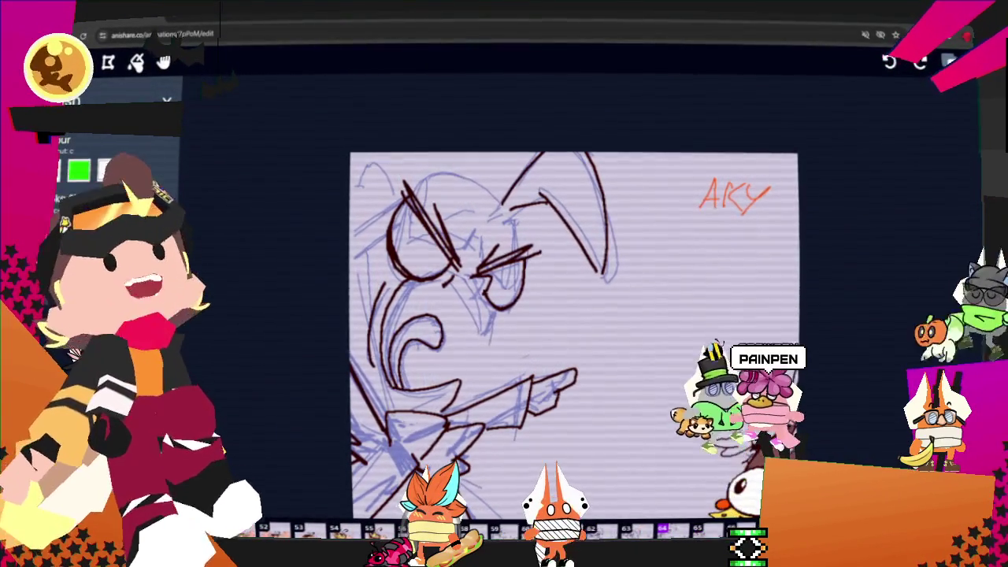
pyautogui.moveTo(435, 176); pyautogui.dragTo(518, 220)
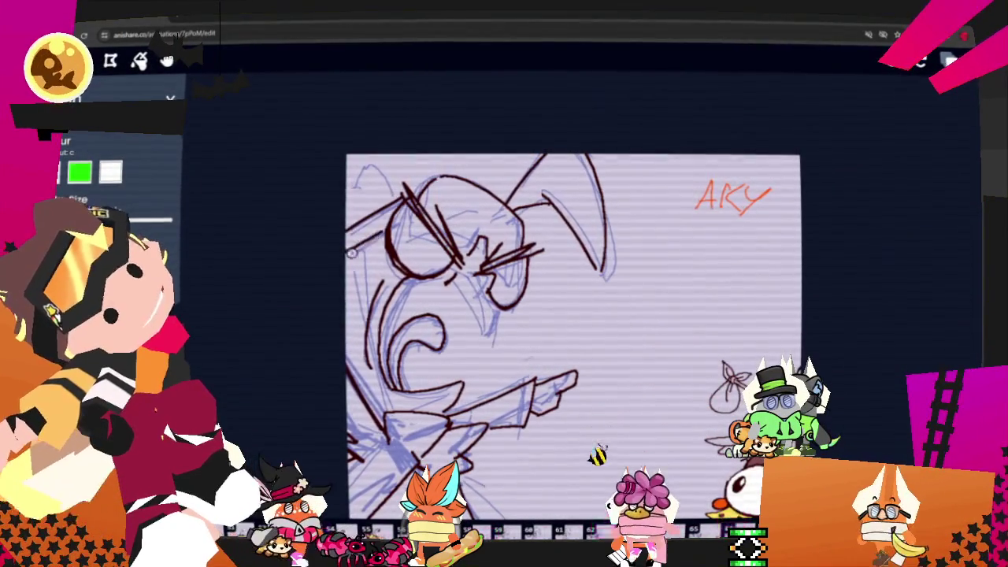
pyautogui.moveTo(397, 194); pyautogui.dragTo(358, 194)
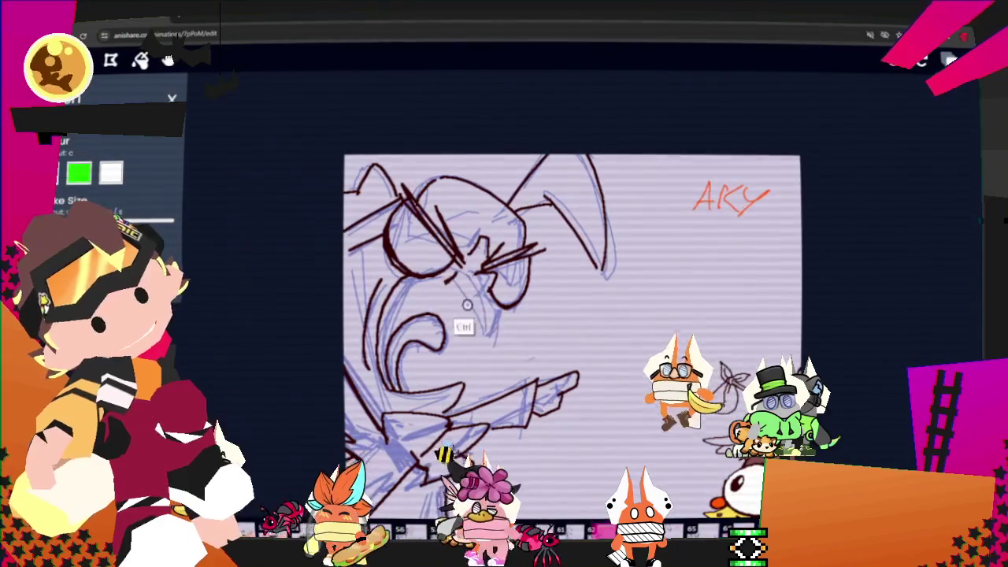
pyautogui.moveTo(477, 313); pyautogui.dragTo(496, 342)
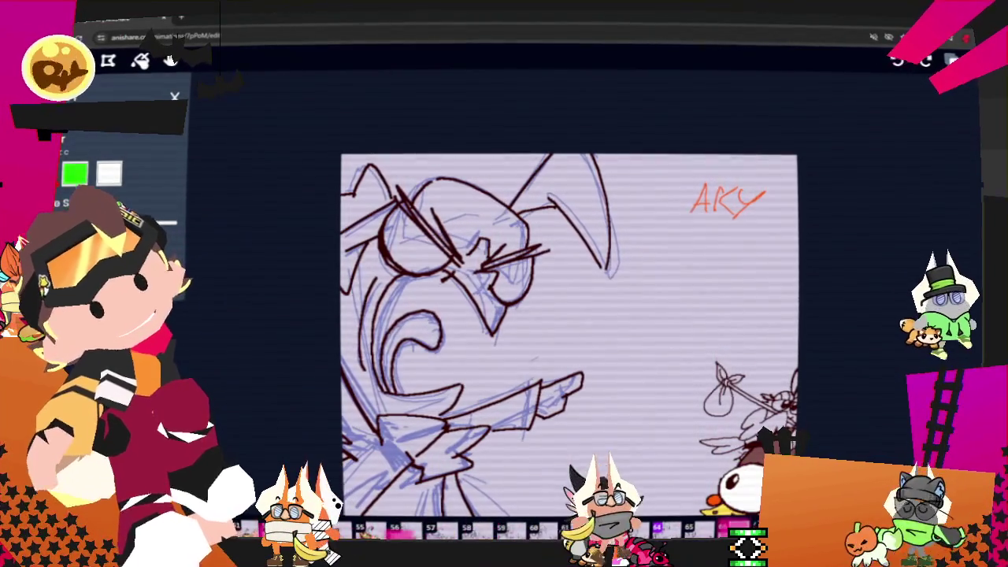
# Pan the drawing and scroll over to the BILL frame
pyautogui.moveTo(551, 354)
pyautogui.mouseDown()
pyautogui.moveTo(586, 267)
pyautogui.moveTo(576, 266)
pyautogui.mouseUp()
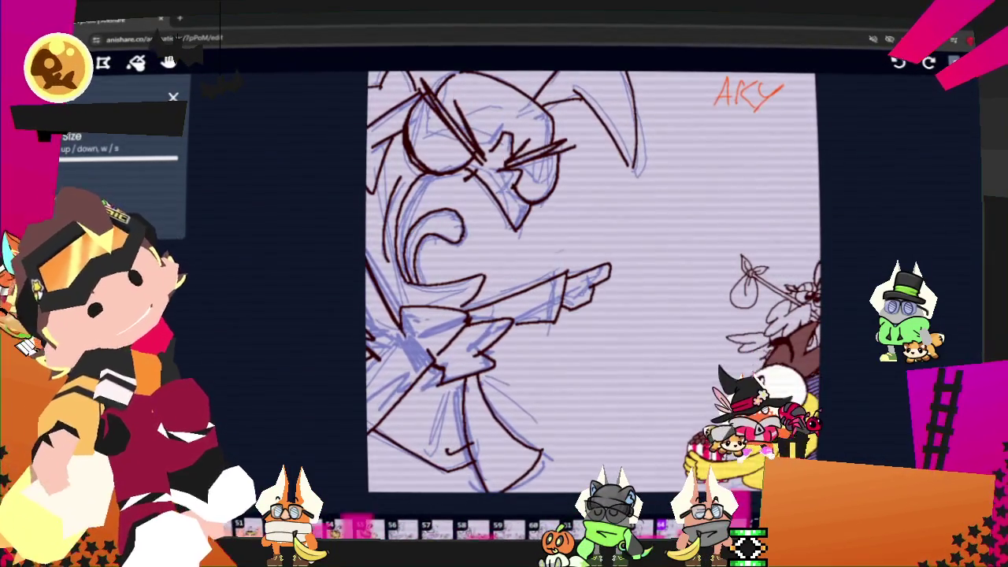
pyautogui.scroll(-1, 591, 275)
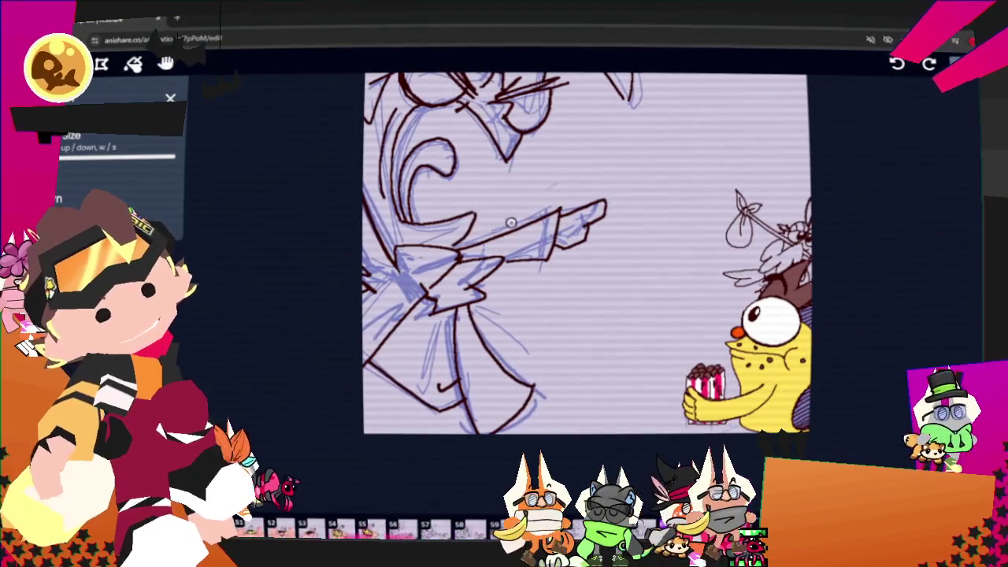
pyautogui.scroll(2, 242, 122)
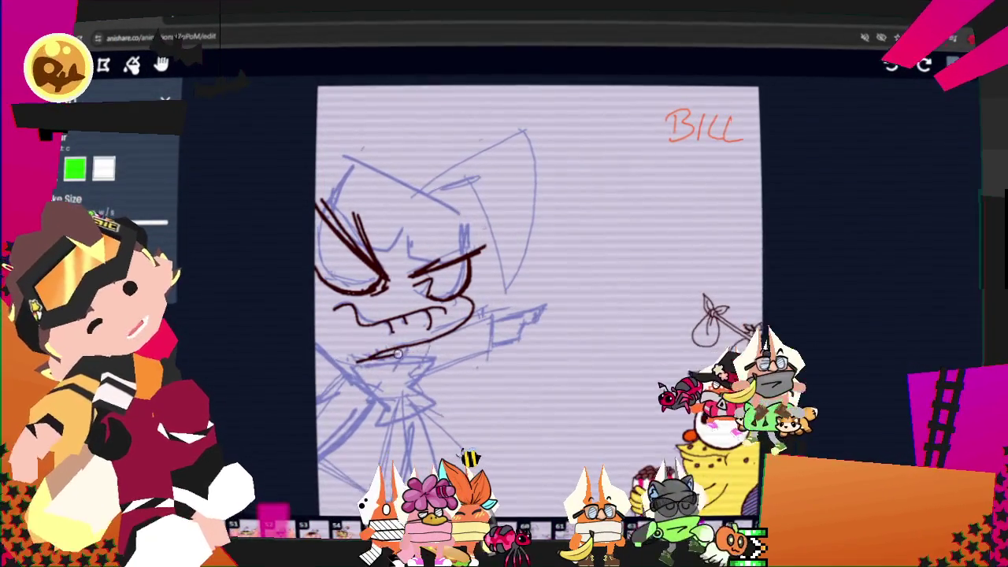
# Ink the chin stroke and lower-left jaw line on the BILL frame
pyautogui.moveTo(395, 370)
pyautogui.mouseDown()
pyautogui.moveTo(418, 380)
pyautogui.moveTo(390, 415)
pyautogui.mouseUp()
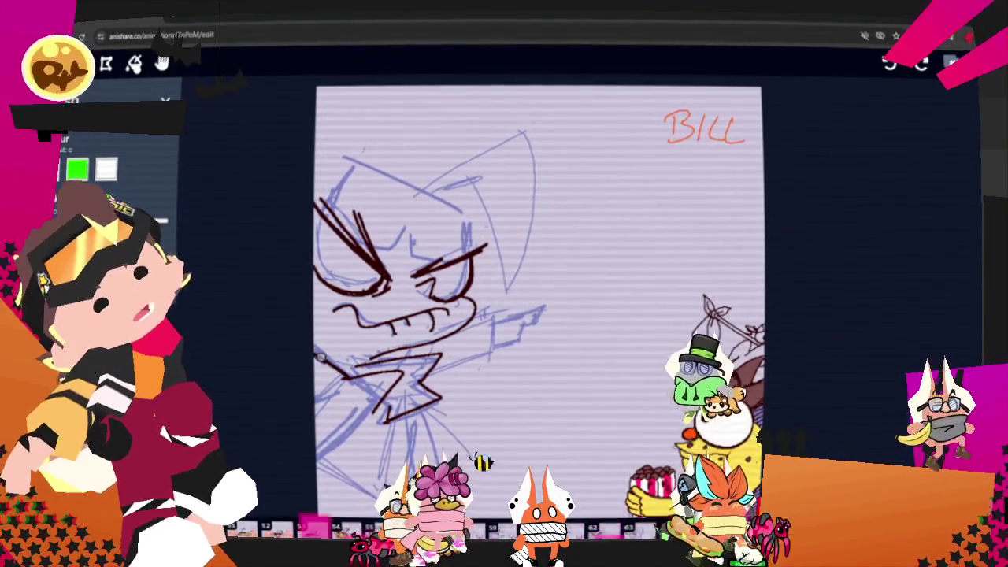
pyautogui.moveTo(334, 373); pyautogui.dragTo(375, 407)
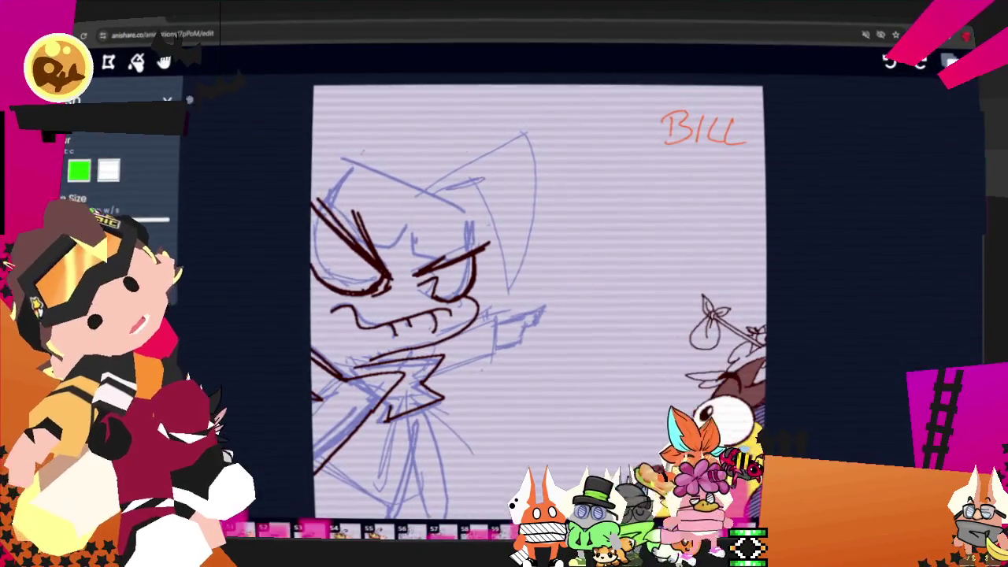
pyautogui.press('s')
pyautogui.press('h')
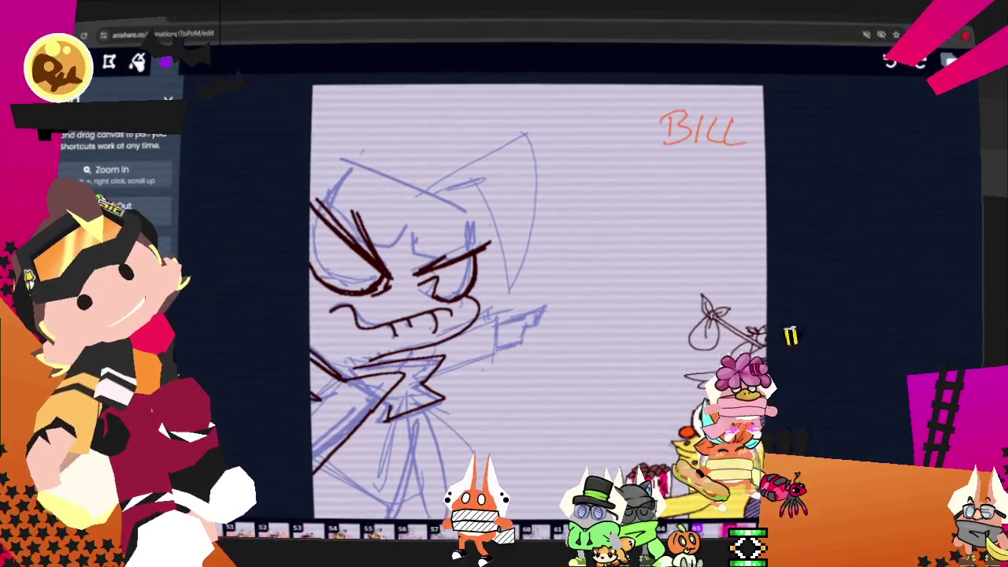
pyautogui.moveTo(504, 315); pyautogui.dragTo(515, 220)
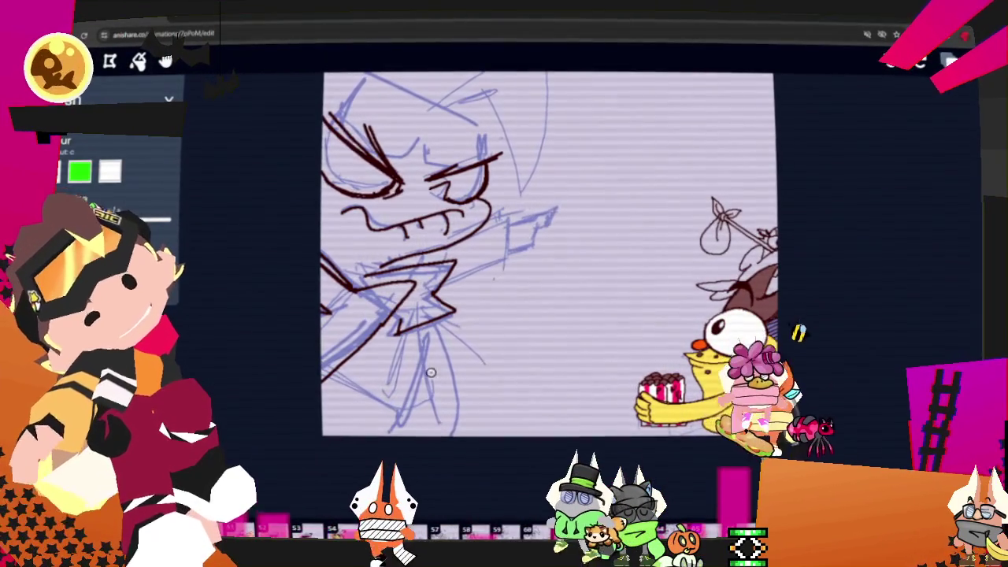
# Ink the body stroke below the jaw and the pointing arm lines, keeping the BILL label in view
pyautogui.moveTo(417, 334); pyautogui.dragTo(441, 429)
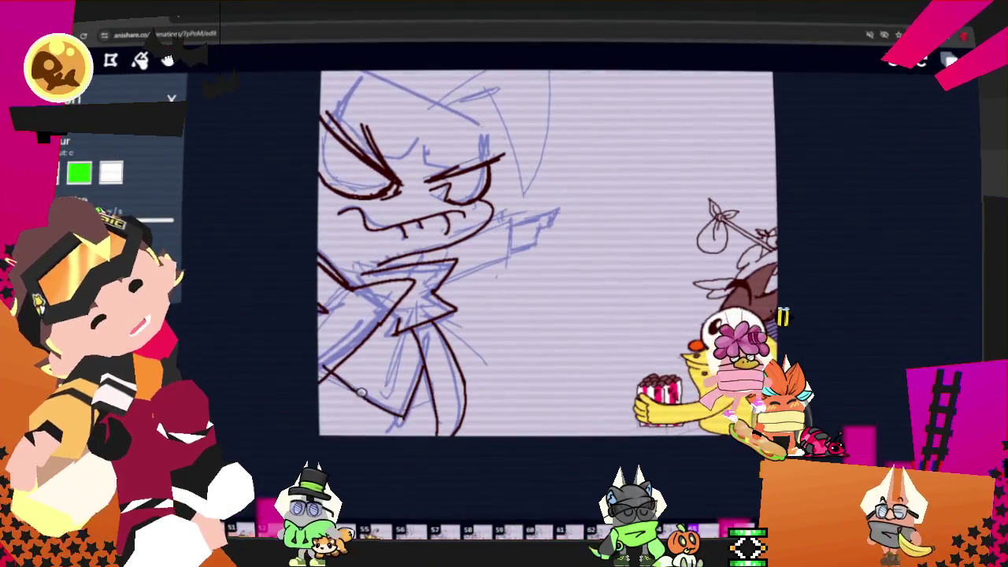
pyautogui.press('ctrl')
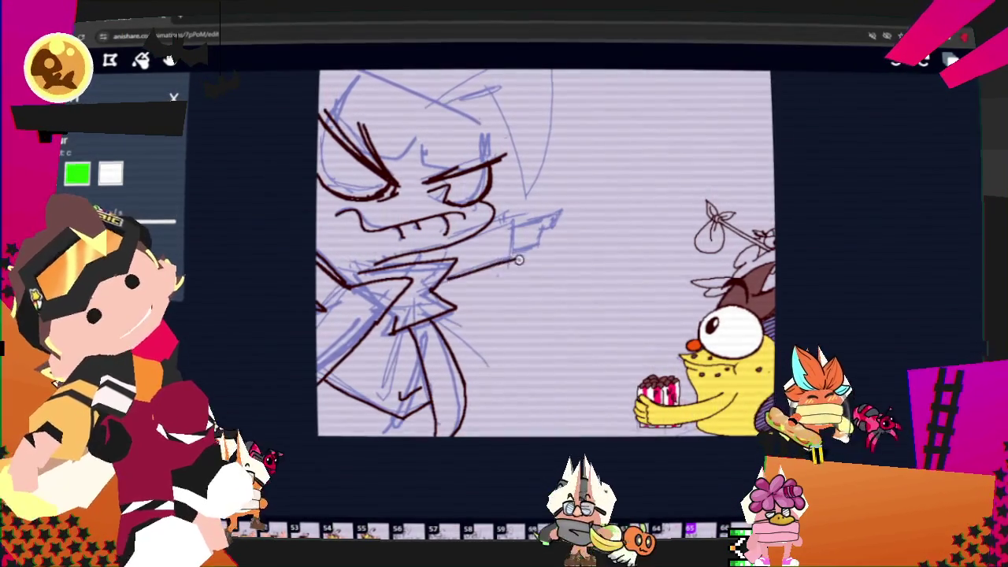
pyautogui.moveTo(443, 279)
pyautogui.mouseDown()
pyautogui.moveTo(518, 224)
pyautogui.moveTo(565, 213)
pyautogui.moveTo(521, 250)
pyautogui.mouseUp()
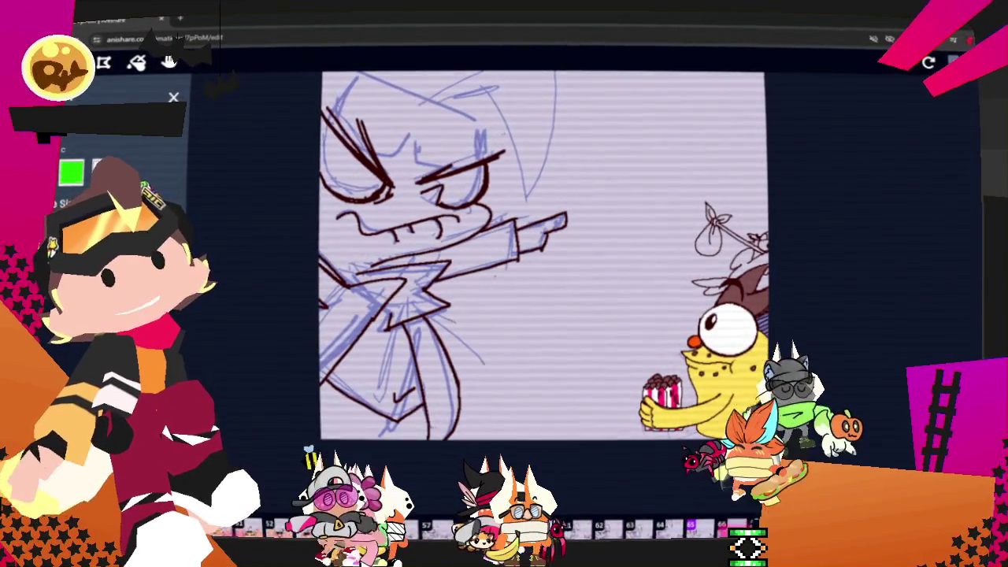
pyautogui.press('h')
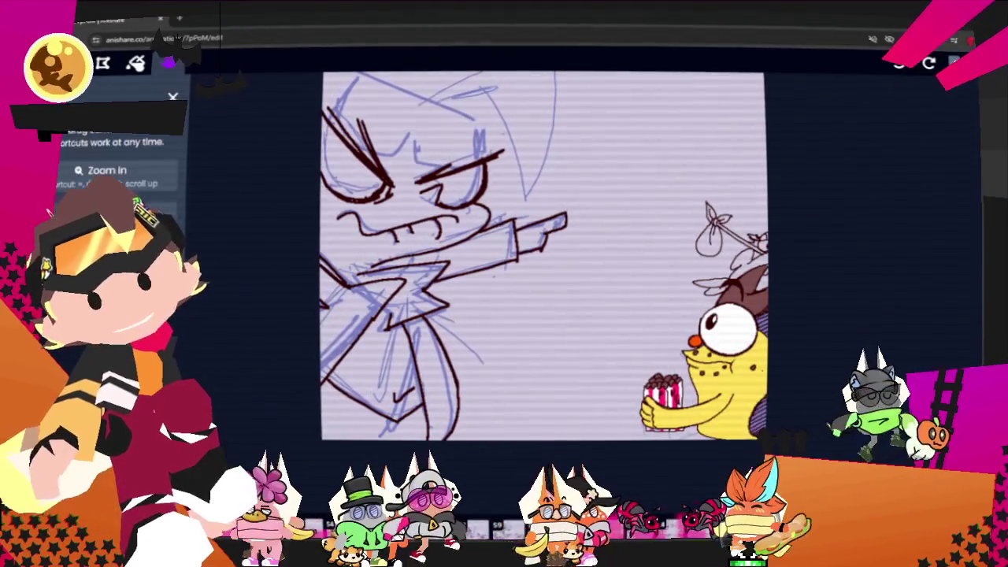
pyautogui.moveTo(512, 236); pyautogui.dragTo(476, 284)
pyautogui.moveTo(375, 96); pyautogui.dragTo(363, 115)
# Ink the long line across the top of the head and the head's left edge
pyautogui.press('b')
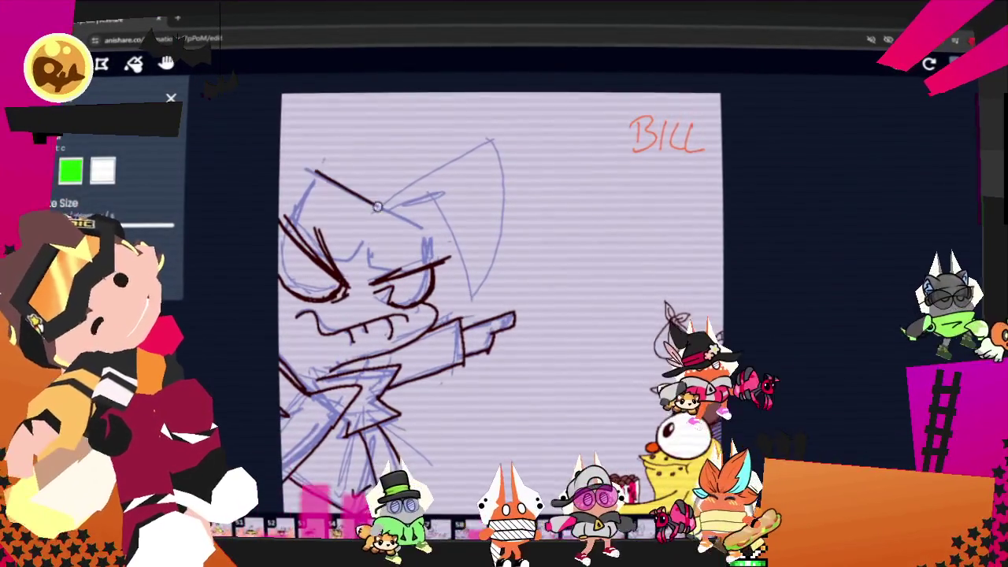
pyautogui.moveTo(313, 170); pyautogui.dragTo(433, 232)
pyautogui.moveTo(315, 172); pyautogui.dragTo(300, 225)
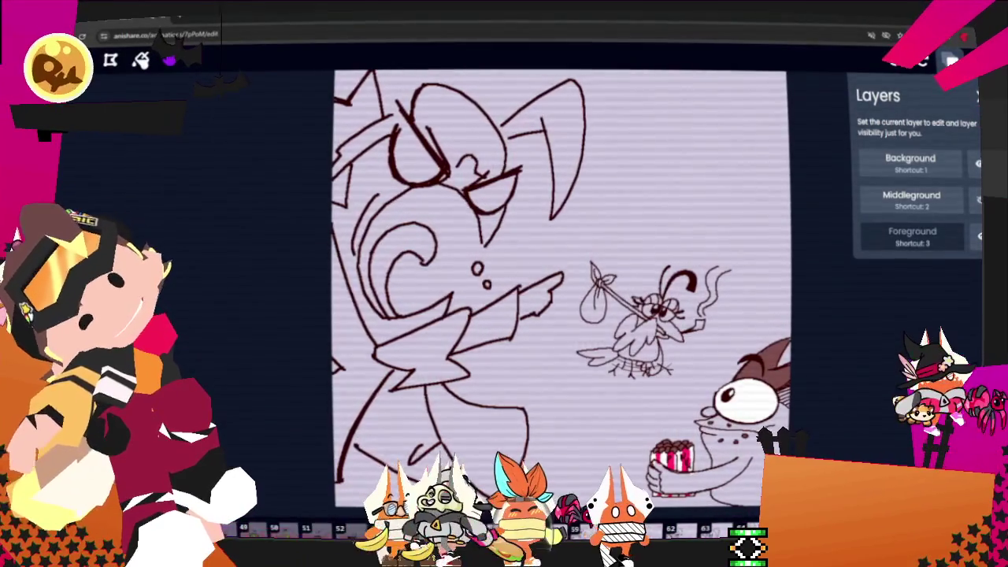
# Close the layer list and return to the brush
pyautogui.click(169, 61)
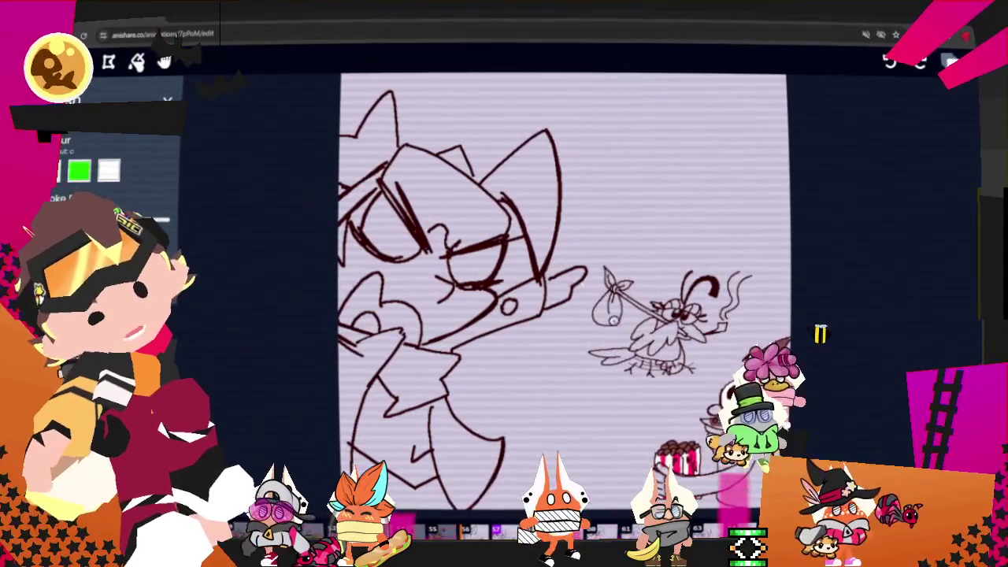
# Step to the next frame and ink a thicker line along the head outline
pyautogui.press('Right')
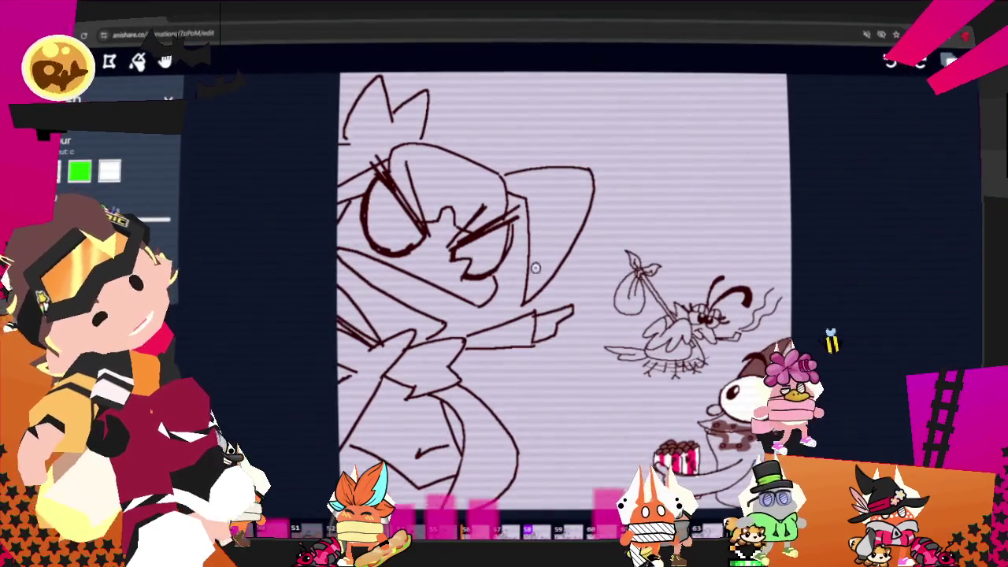
pyautogui.moveTo(590, 201); pyautogui.dragTo(524, 305)
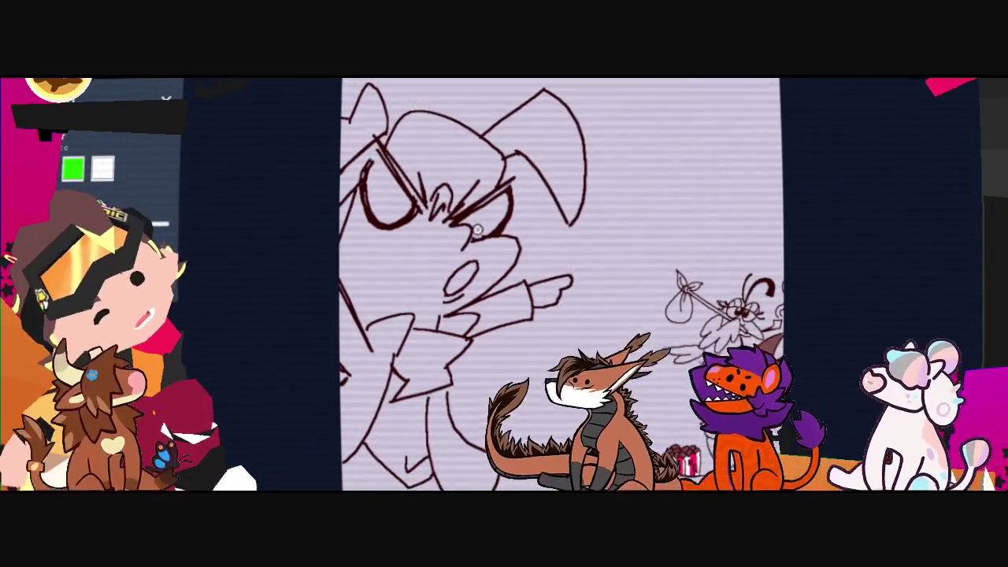
# Draw the inner-ear line inside the angry character's ear
pyautogui.press('ctrl')
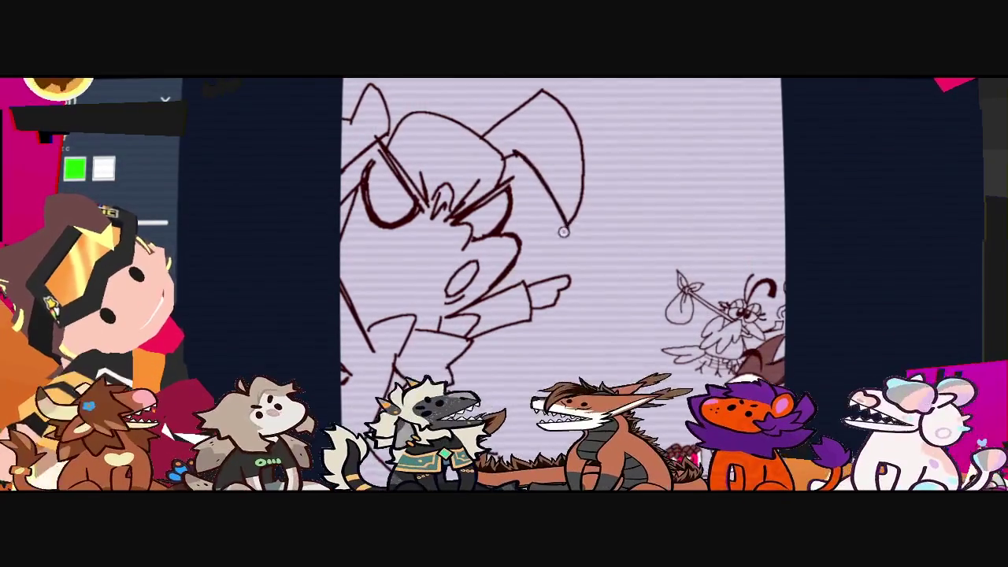
pyautogui.moveTo(520, 154); pyautogui.dragTo(567, 230)
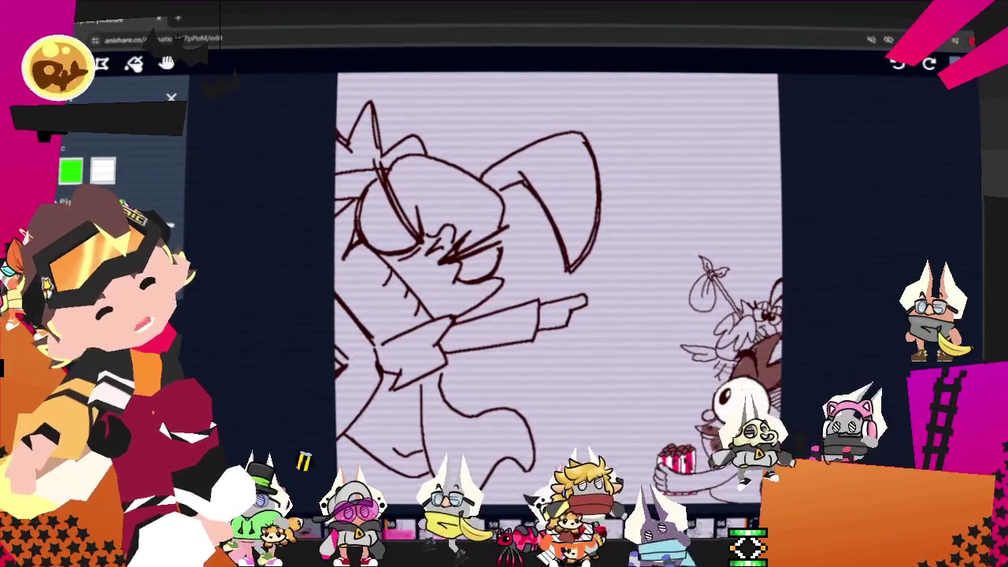
# Retrace the ear outline, the inner-ear edge and the right ear line with fresh strokes
pyautogui.moveTo(545, 115); pyautogui.dragTo(596, 161)
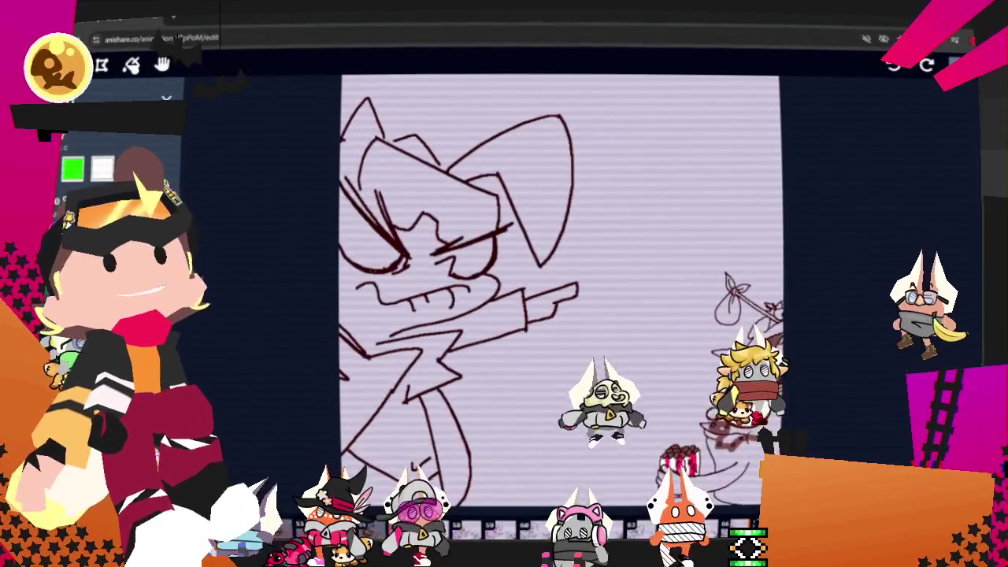
pyautogui.moveTo(496, 175); pyautogui.dragTo(531, 270)
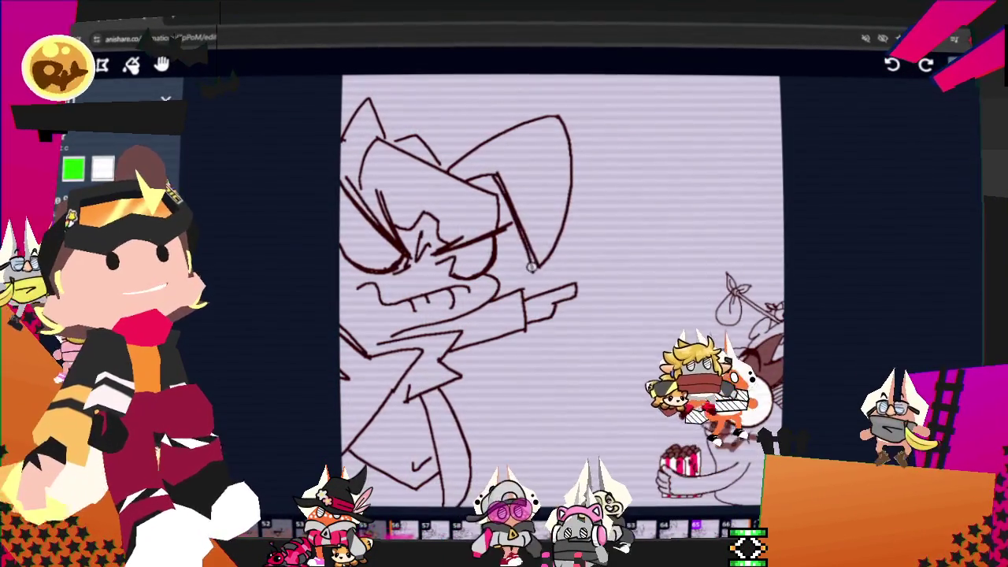
pyautogui.press('ctrl')
pyautogui.moveTo(561, 192); pyautogui.dragTo(532, 274)
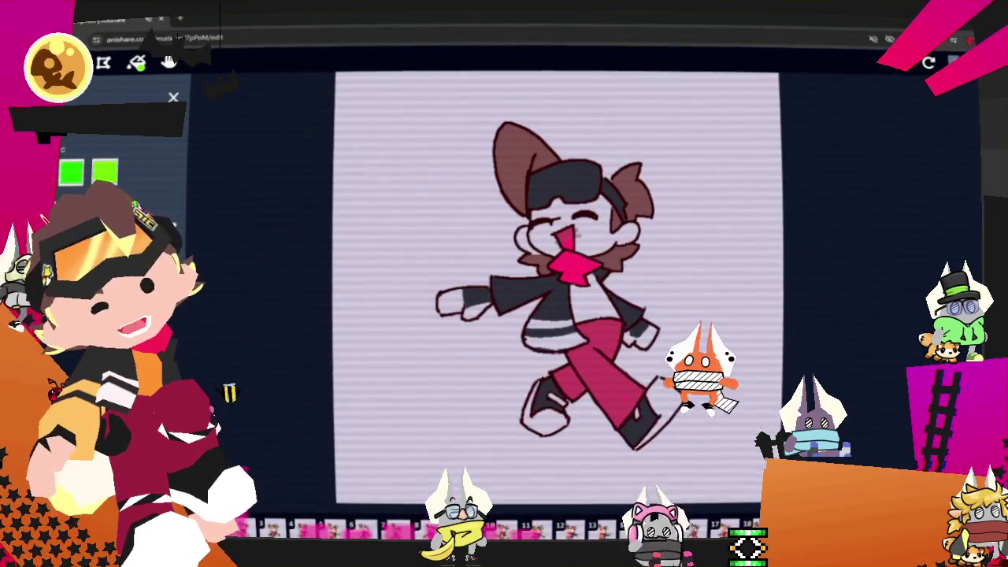
# Show the Layers panel and widen the reference image panel across most of the canvas
pyautogui.click(954, 62)
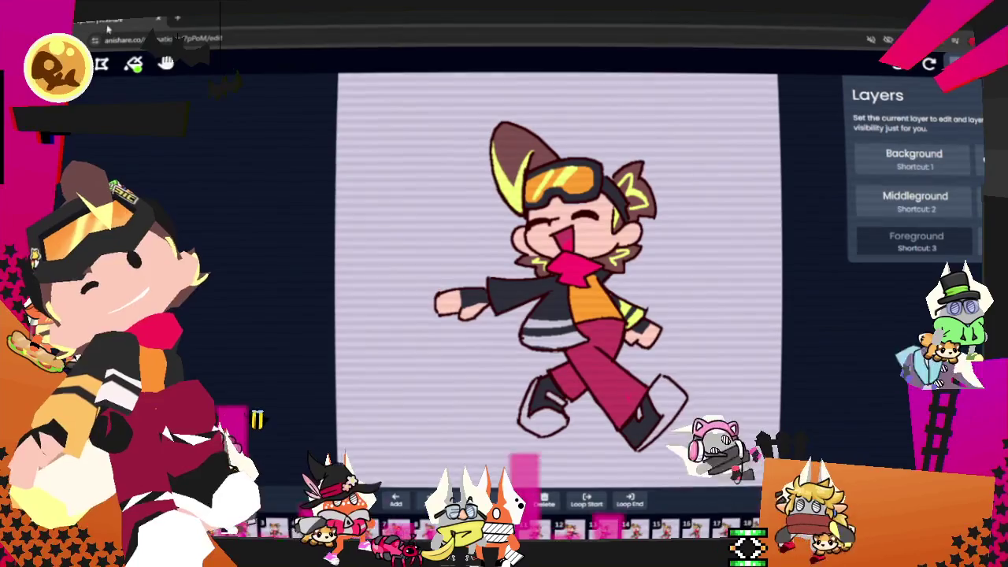
pyautogui.rightClick(118, 19)
pyautogui.press('Escape')
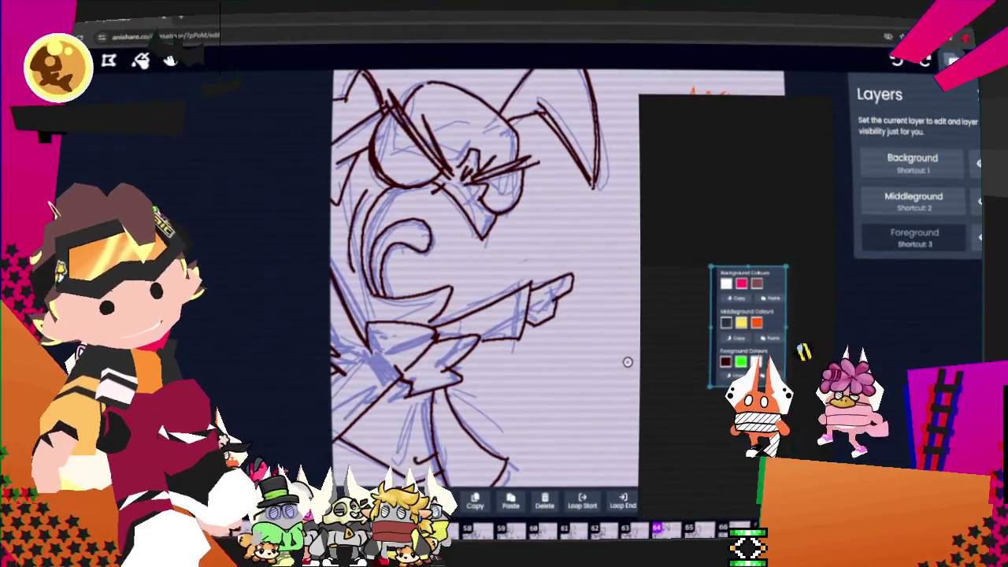
pyautogui.moveTo(639, 356); pyautogui.dragTo(185, 358)
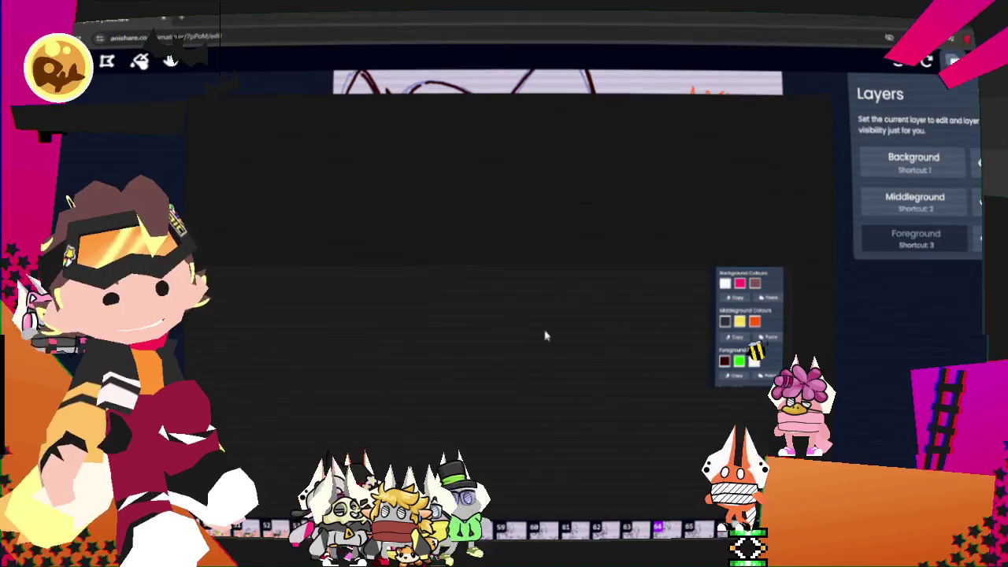
pyautogui.scroll(5, 572, 343)
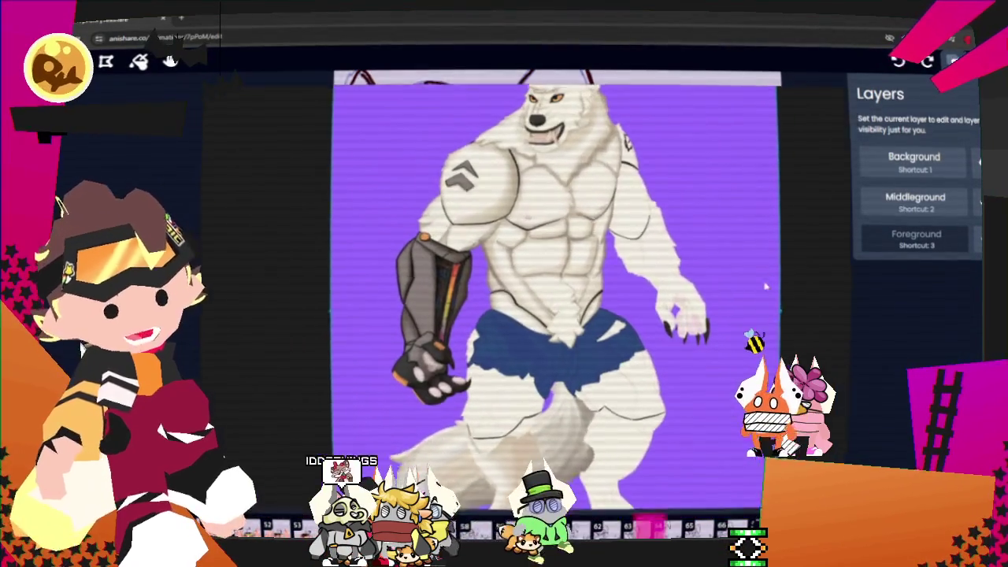
pyautogui.scroll(-1, 761, 292)
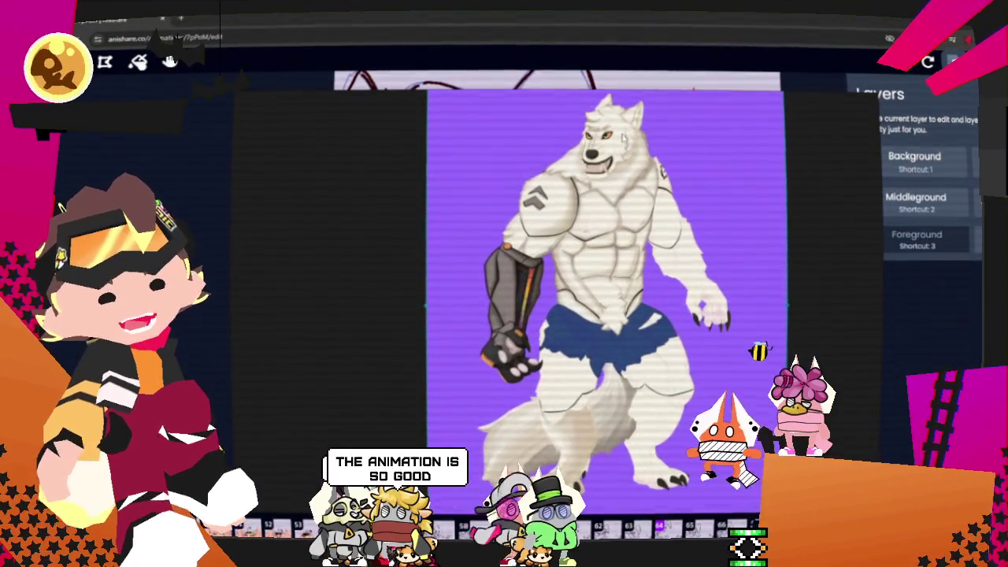
pyautogui.scroll(3, 622, 137)
pyautogui.scroll(3, 614, 197)
pyautogui.scroll(1, 604, 252)
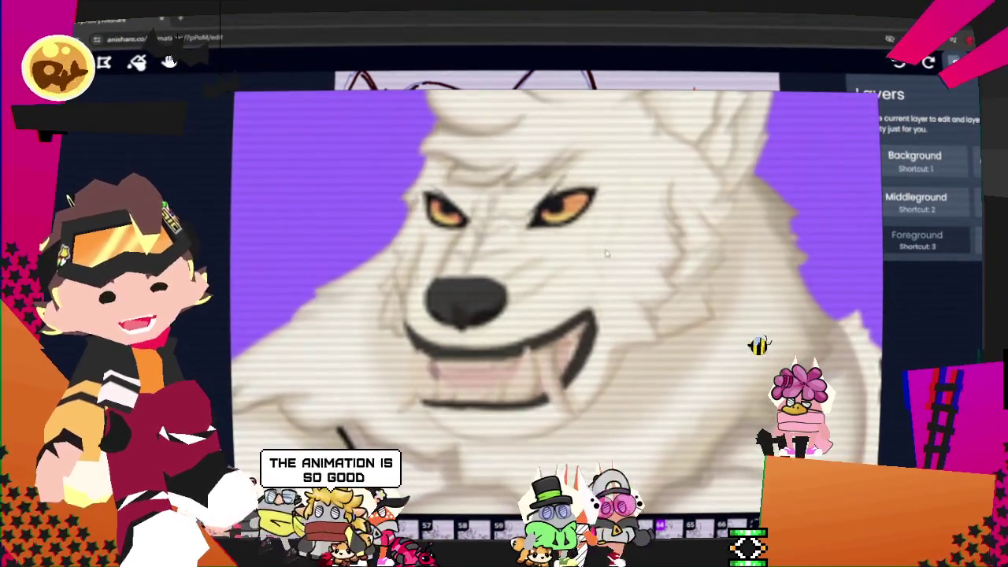
pyautogui.scroll(-4, 606, 237)
pyautogui.scroll(-2, 618, 205)
pyautogui.scroll(-1, 630, 173)
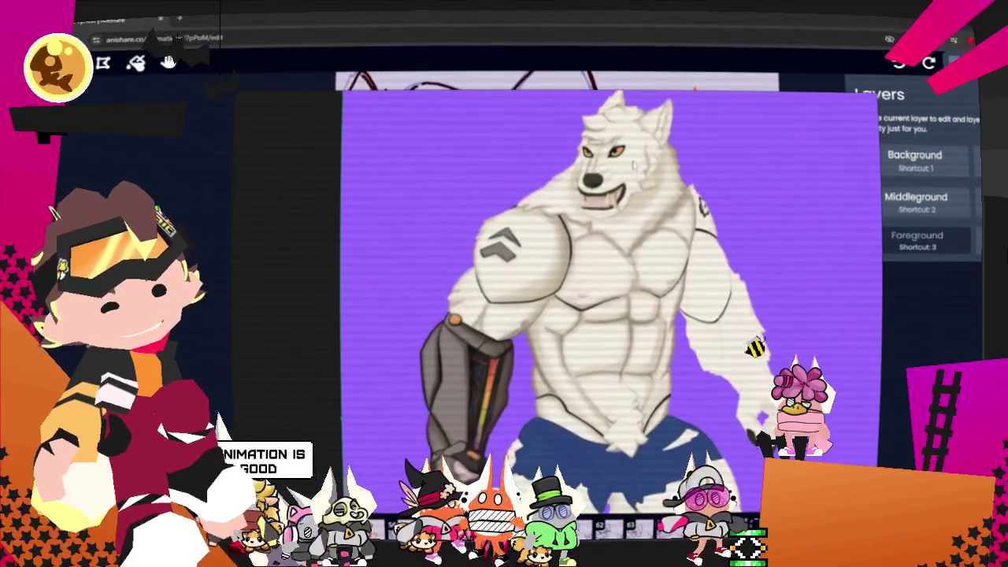
pyautogui.scroll(-1, 633, 165)
pyautogui.scroll(2, 496, 345)
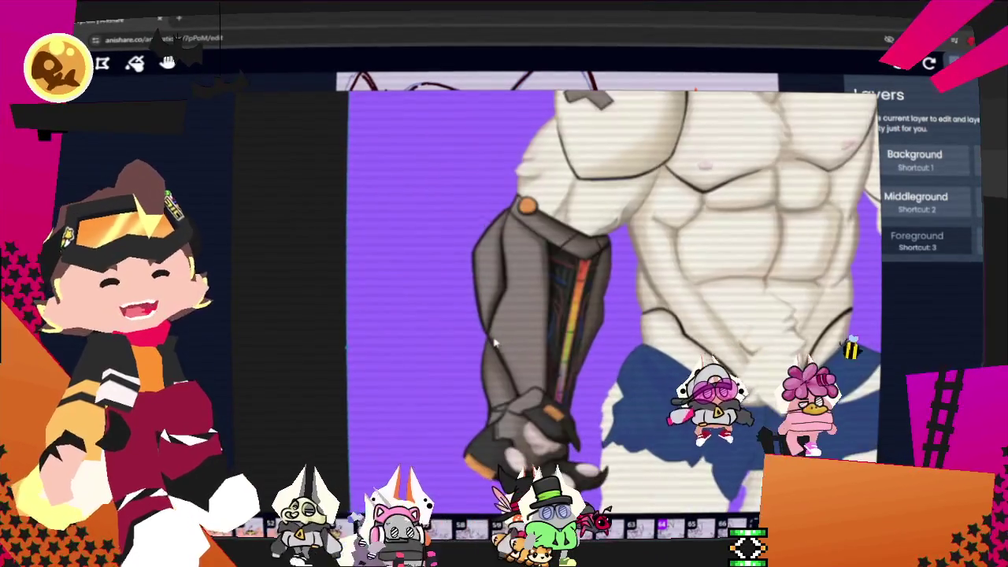
pyautogui.scroll(1, 519, 346)
pyautogui.scroll(-2, 524, 346)
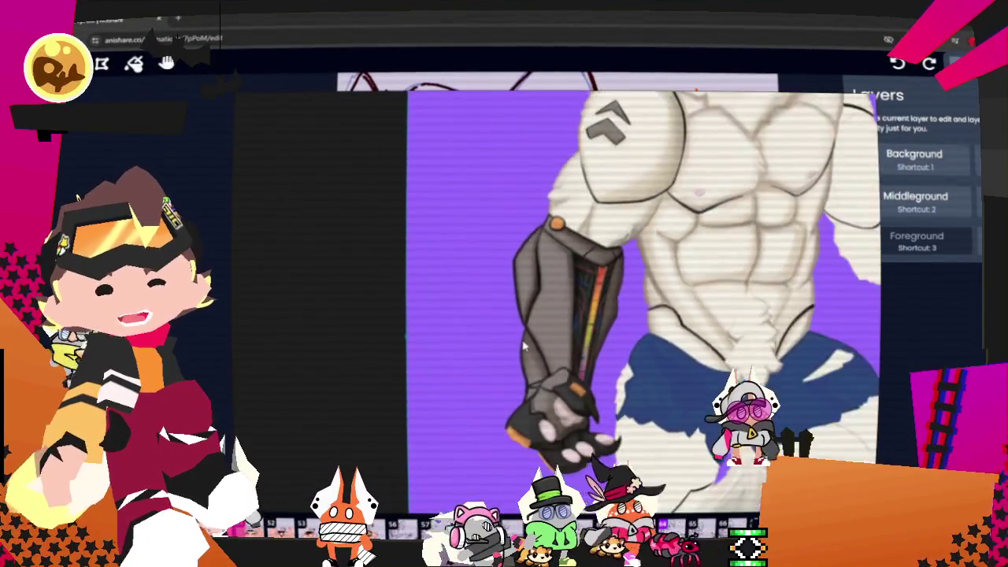
pyautogui.scroll(-2, 523, 347)
pyautogui.scroll(-1, 523, 346)
pyautogui.scroll(-1, 524, 347)
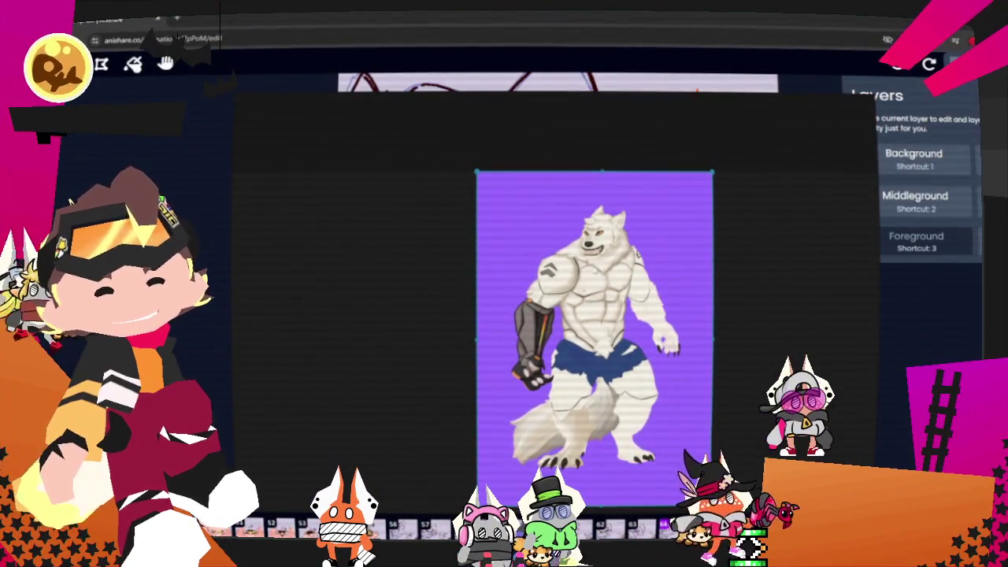
pyautogui.scroll(1, 591, 252)
pyautogui.scroll(2, 590, 252)
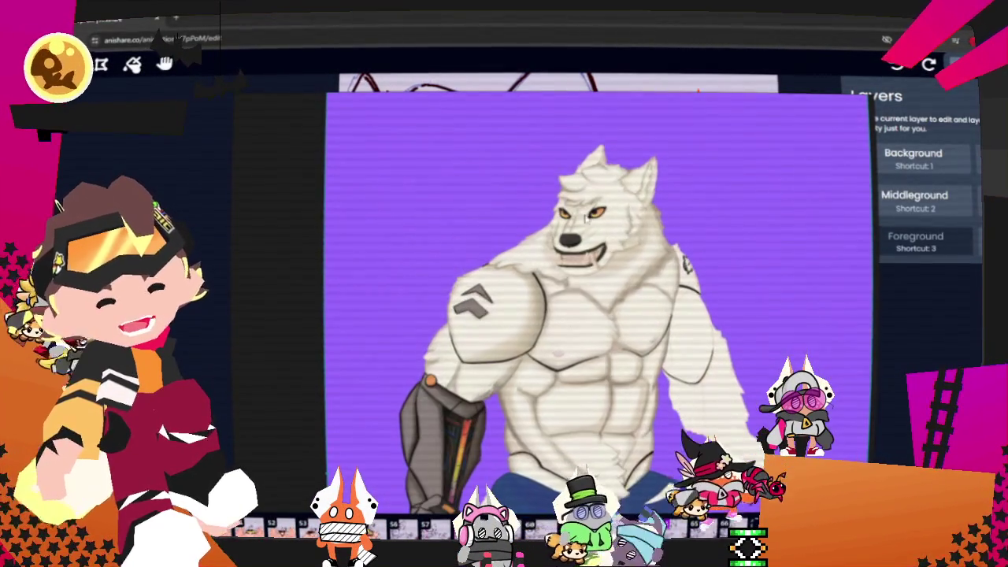
pyautogui.scroll(1, 563, 211)
pyautogui.scroll(1, 563, 211)
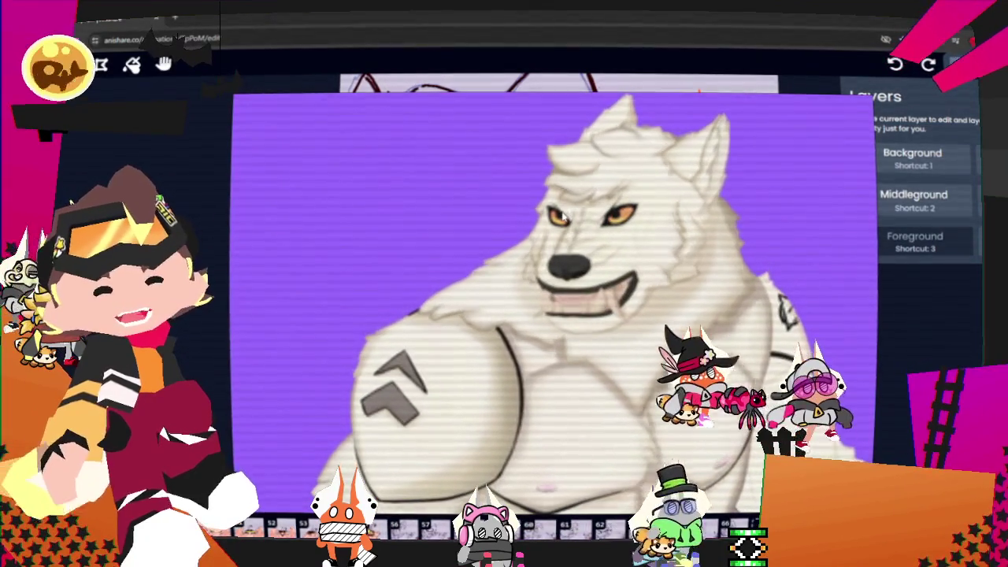
pyautogui.scroll(-2, 564, 211)
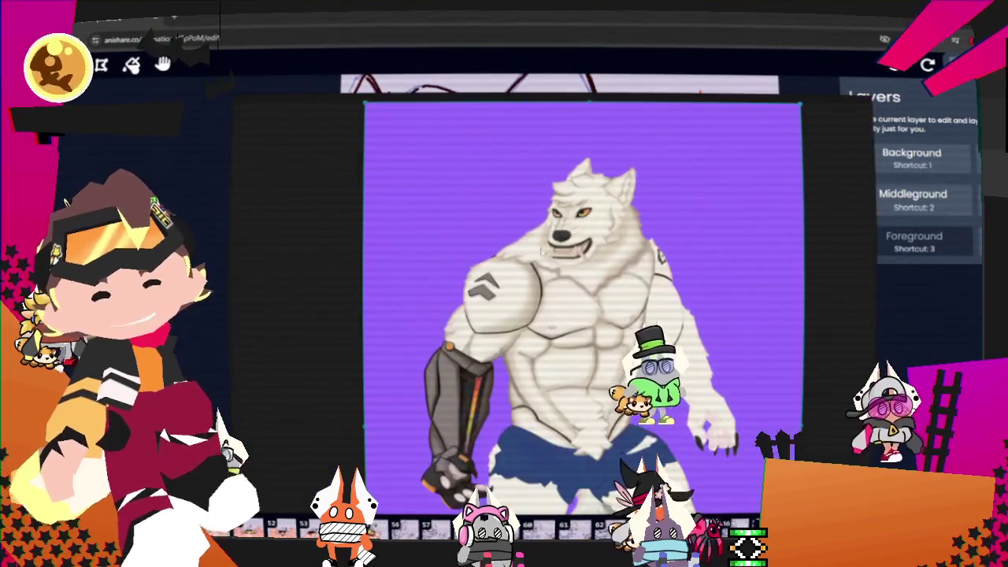
pyautogui.scroll(3, 463, 275)
pyautogui.scroll(-3, 463, 275)
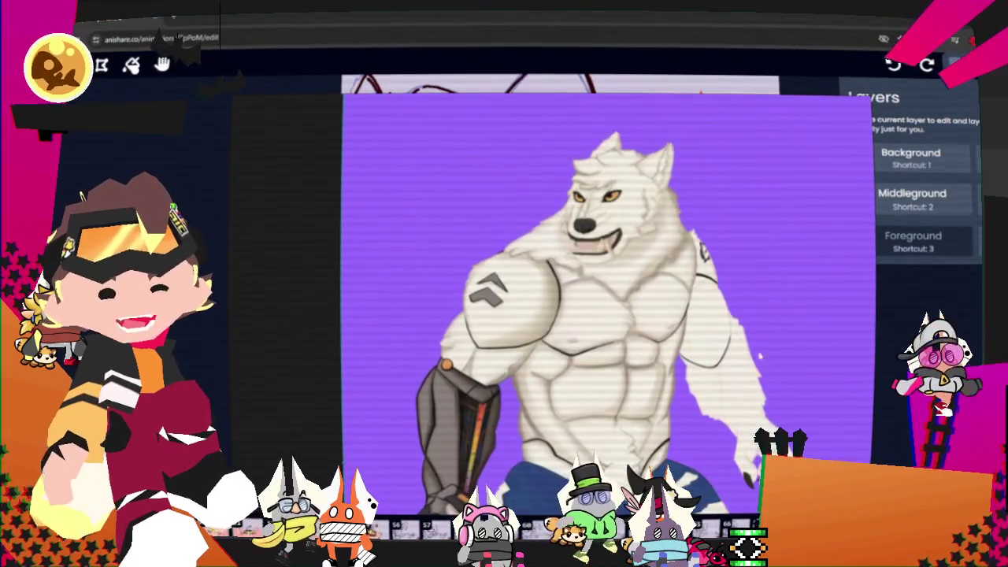
pyautogui.scroll(3, 752, 352)
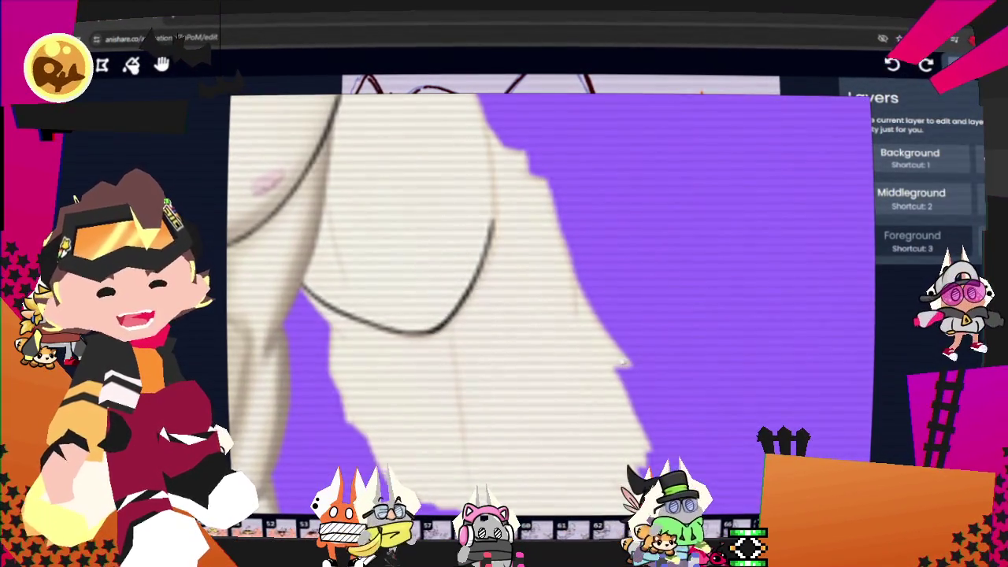
pyautogui.scroll(-4, 645, 314)
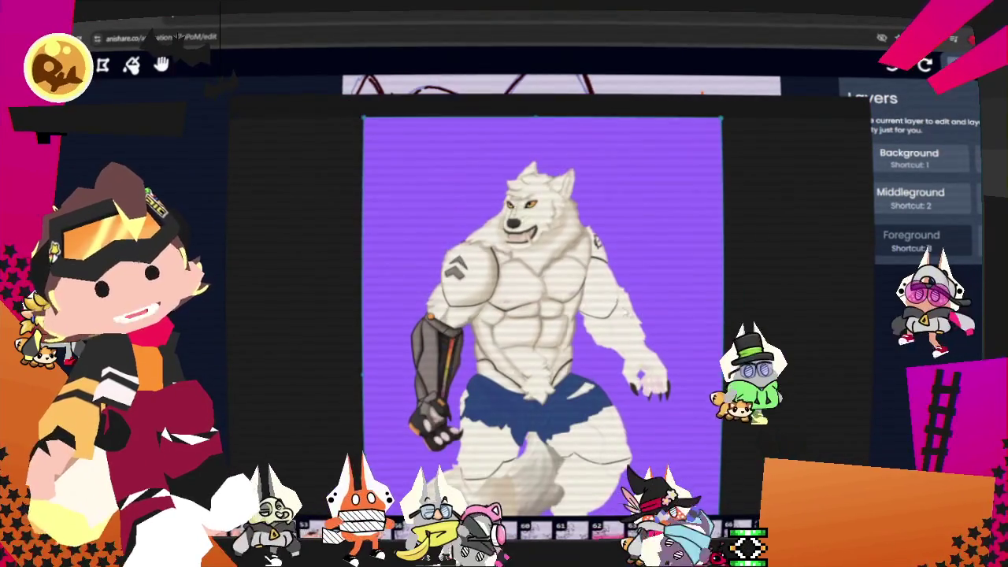
pyautogui.scroll(-3, 645, 314)
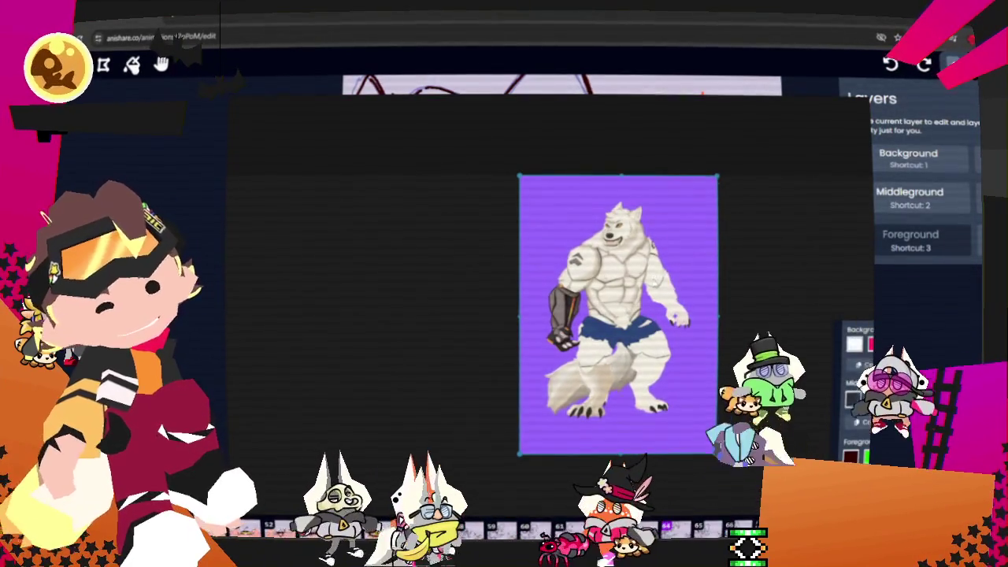
pyautogui.scroll(1, 618, 315)
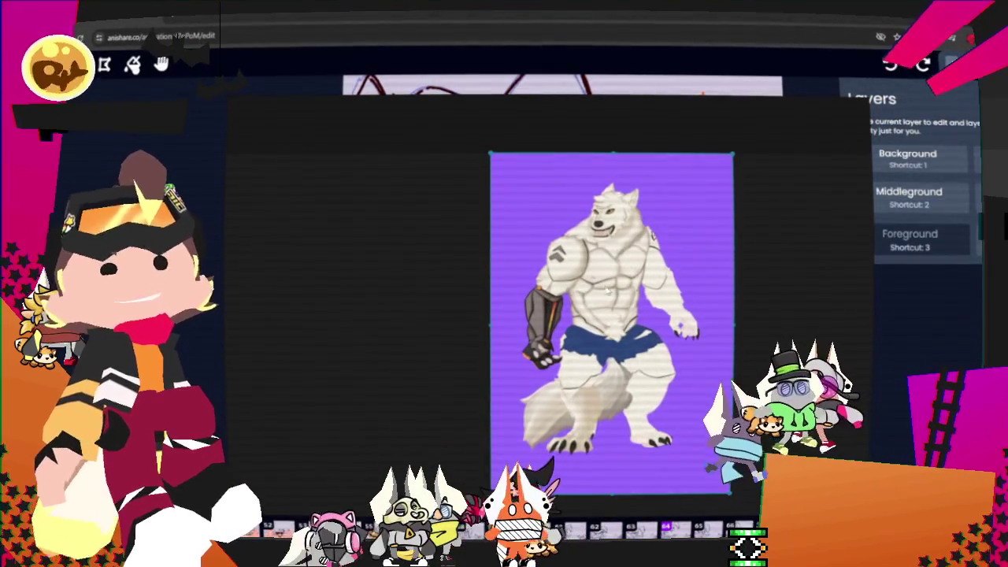
pyautogui.moveTo(709, 298)
pyautogui.mouseDown()
pyautogui.moveTo(768, 249)
pyautogui.moveTo(250, 351)
pyautogui.mouseUp()
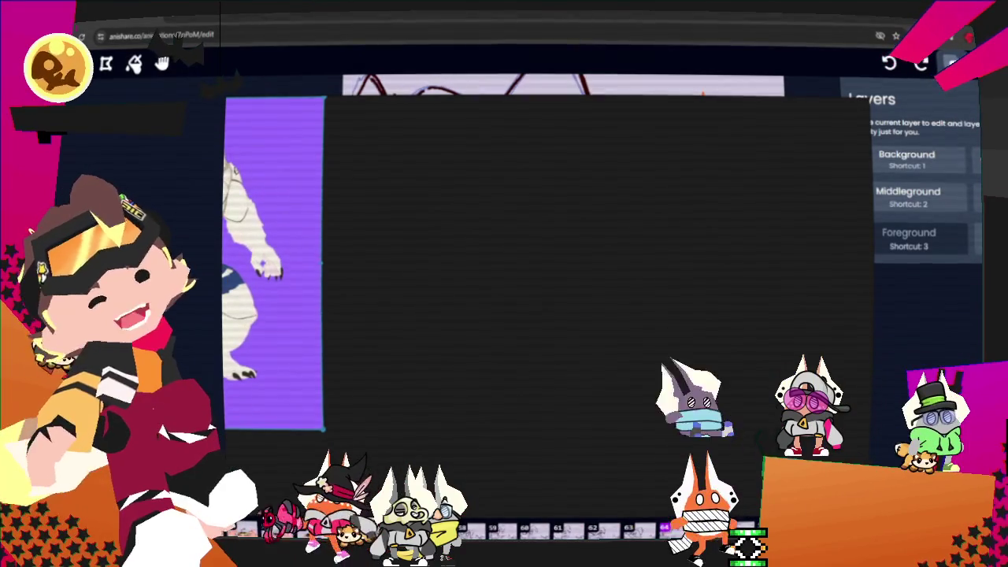
# Shrink and close the wolf reference overlay, then dismiss the browser tab menu
pyautogui.moveTo(324, 429); pyautogui.dragTo(782, 233)
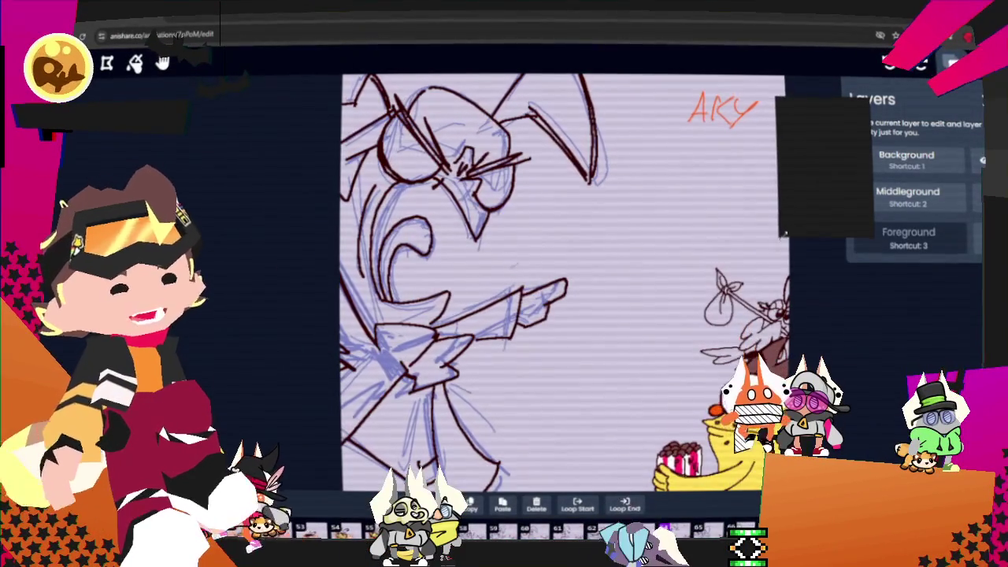
pyautogui.click(817, 202)
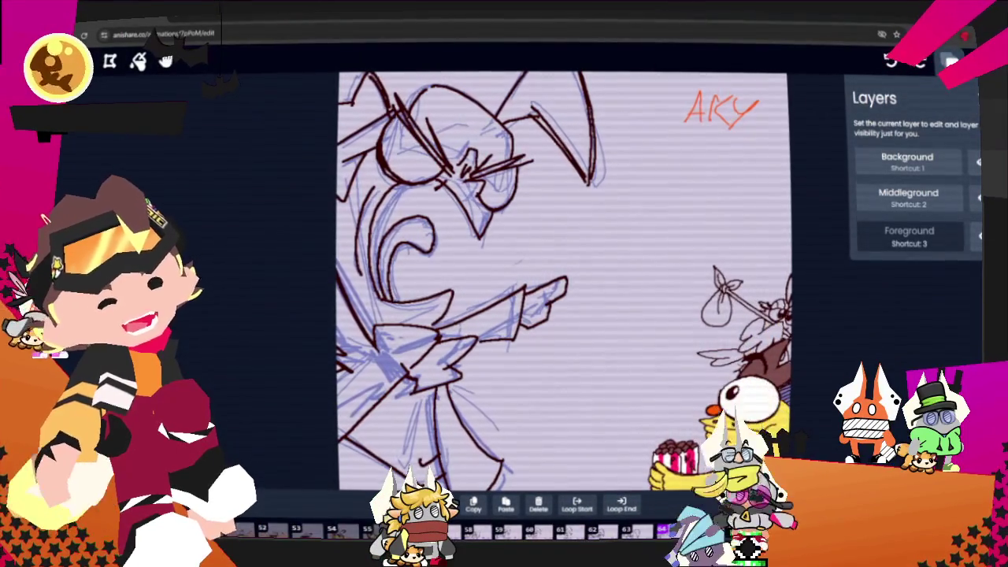
pyautogui.rightClick(134, 16)
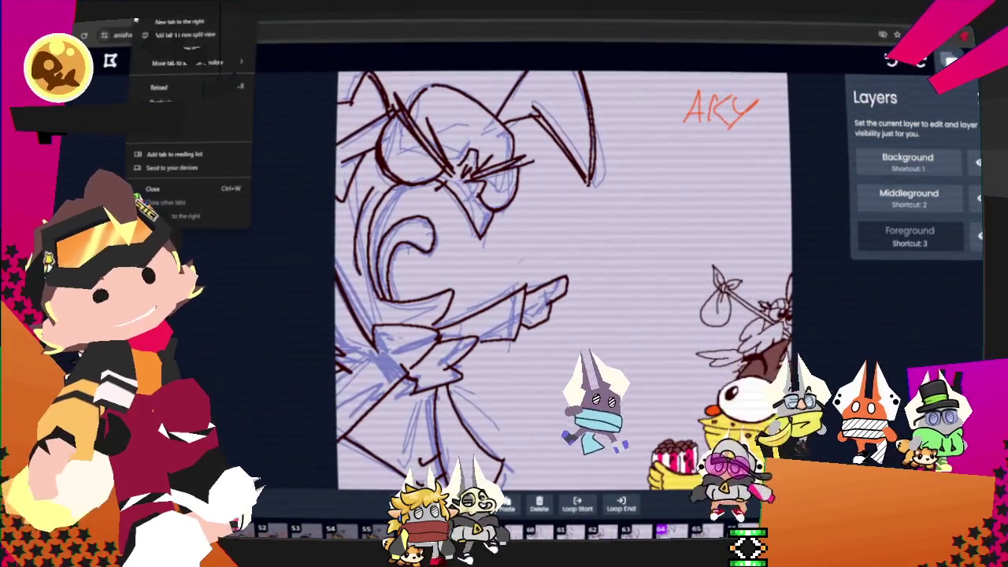
pyautogui.press('Escape')
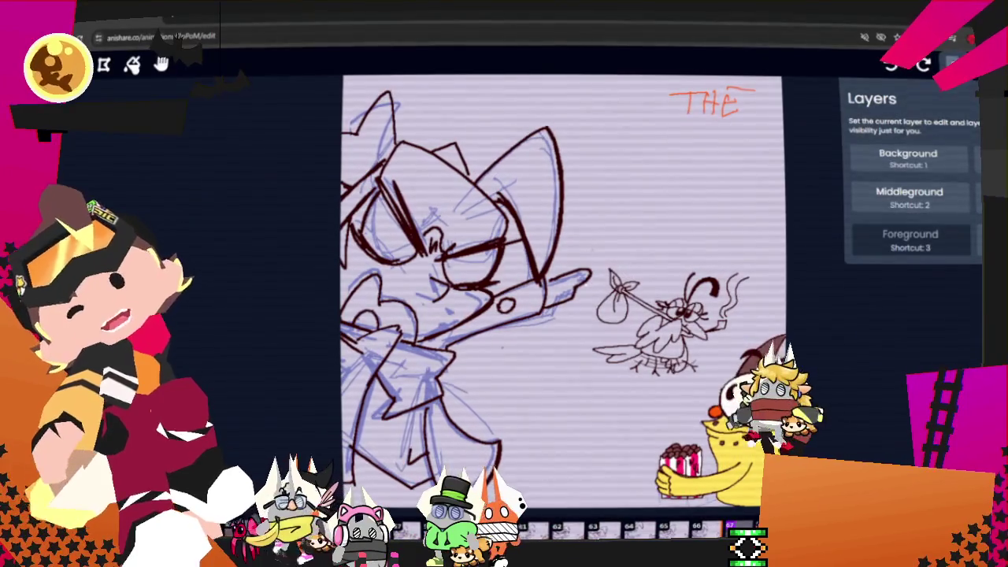
# On the Foreground layer, erase the scribbles right of the bird and open Onion Skin settings
pyautogui.click(845, 216)
pyautogui.press('l')
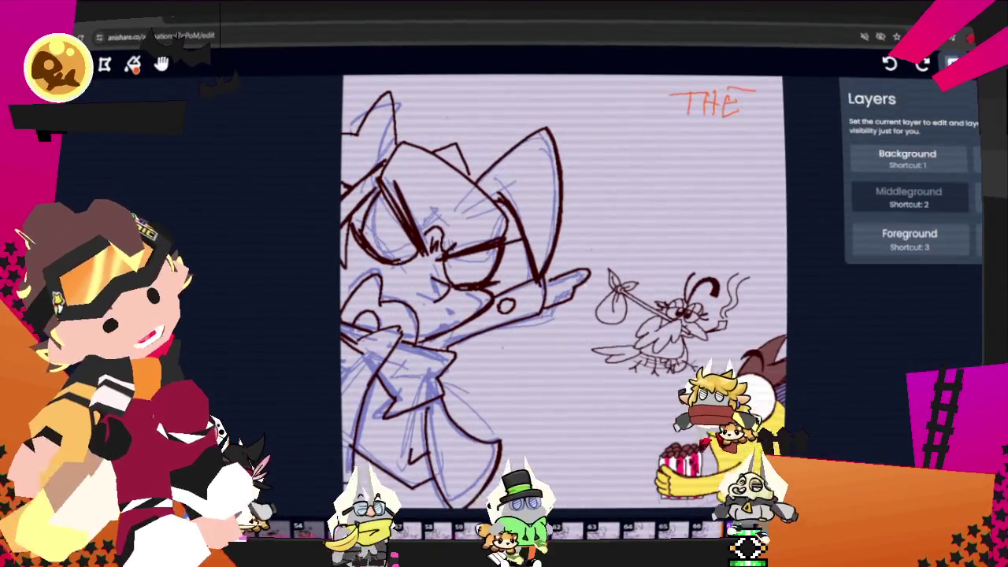
pyautogui.click(874, 250)
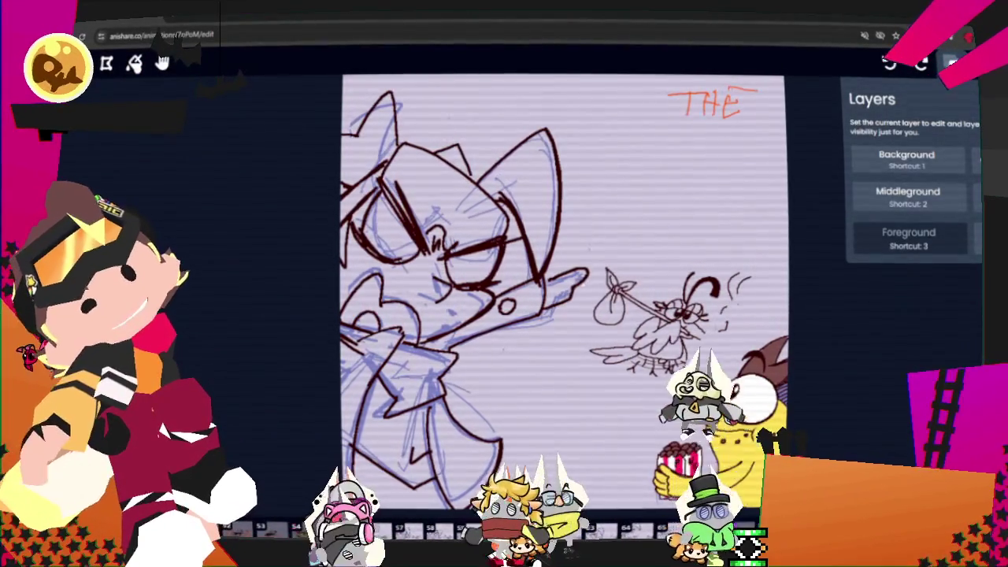
pyautogui.press('l')
pyautogui.moveTo(740, 291); pyautogui.dragTo(709, 347)
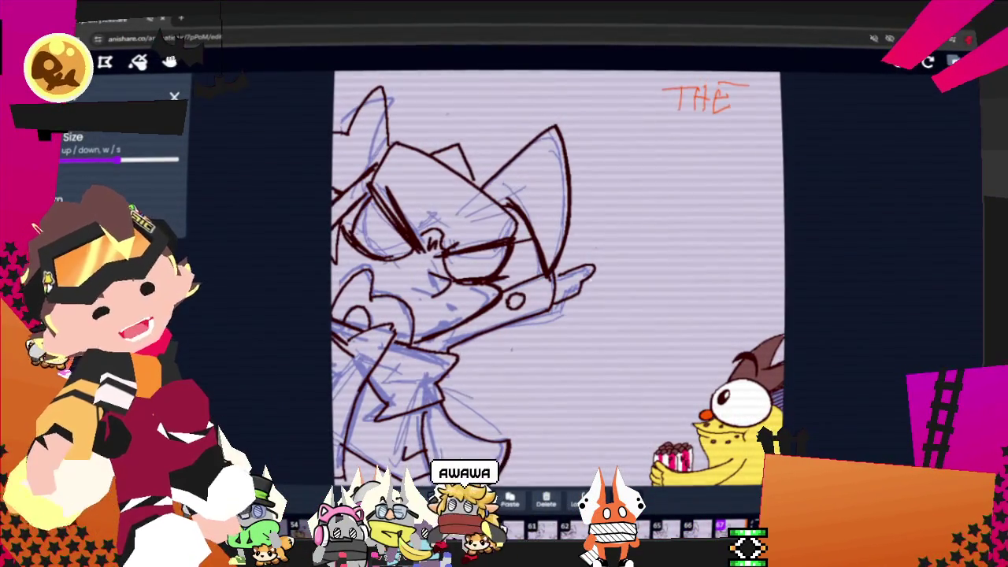
pyautogui.click(953, 61)
pyautogui.click(909, 198)
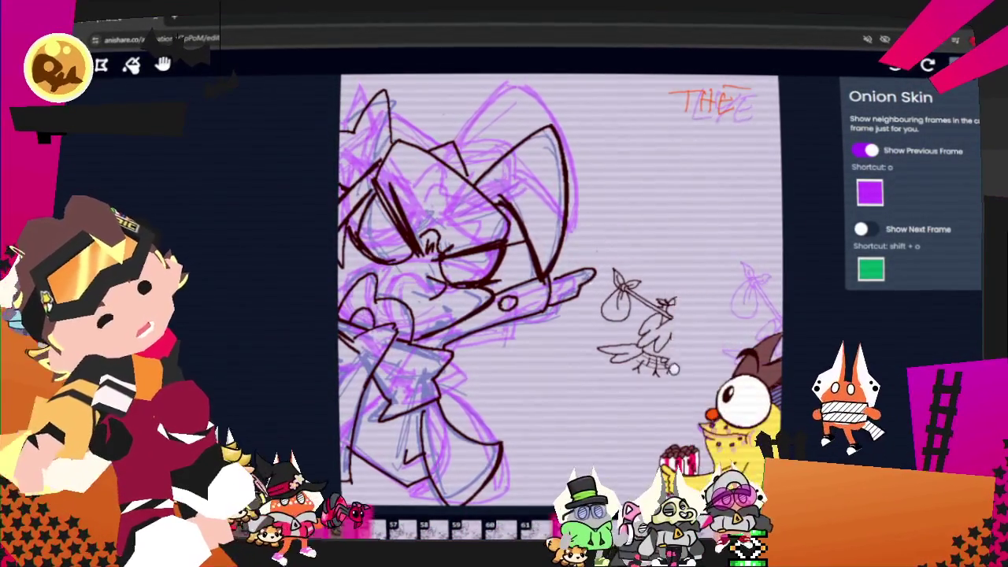
# Rework the small bindle sketch beside the pointing hand, ready to select it
pyautogui.moveTo(682, 291); pyautogui.dragTo(660, 340)
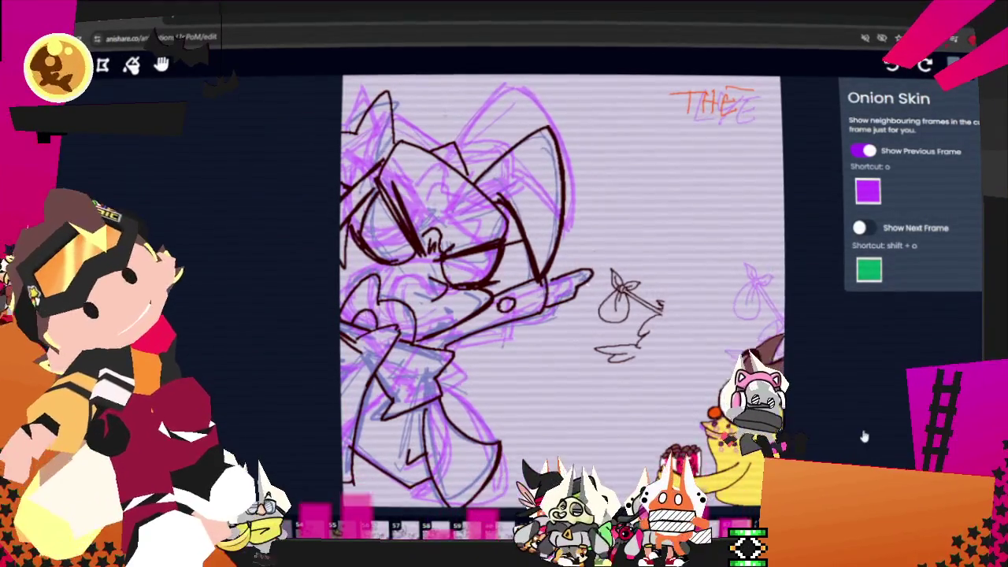
pyautogui.press('s')
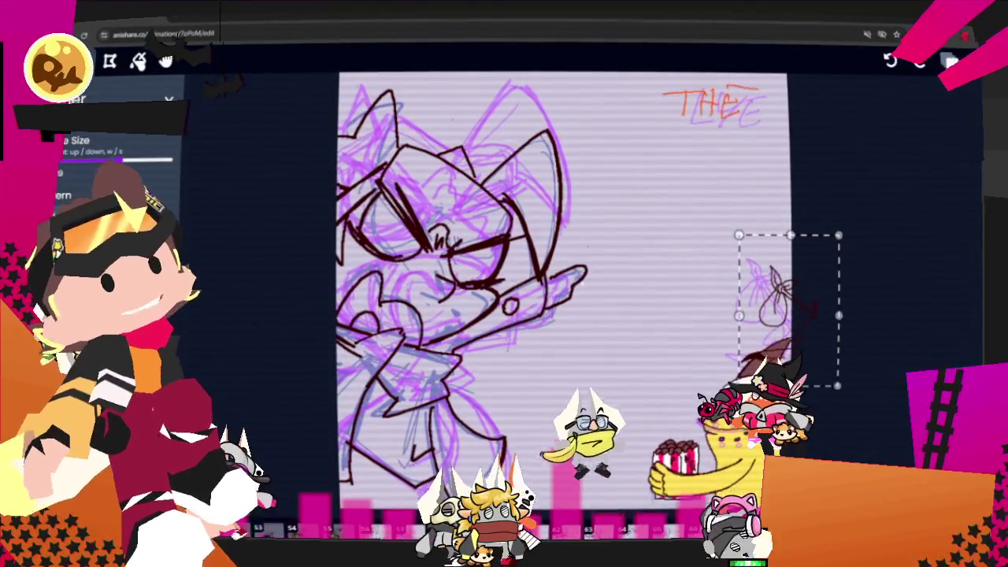
# Pan to the drawing's right edge, thin the brush stroke, then play the animation zoomed out
pyautogui.scroll(2, 582, 299)
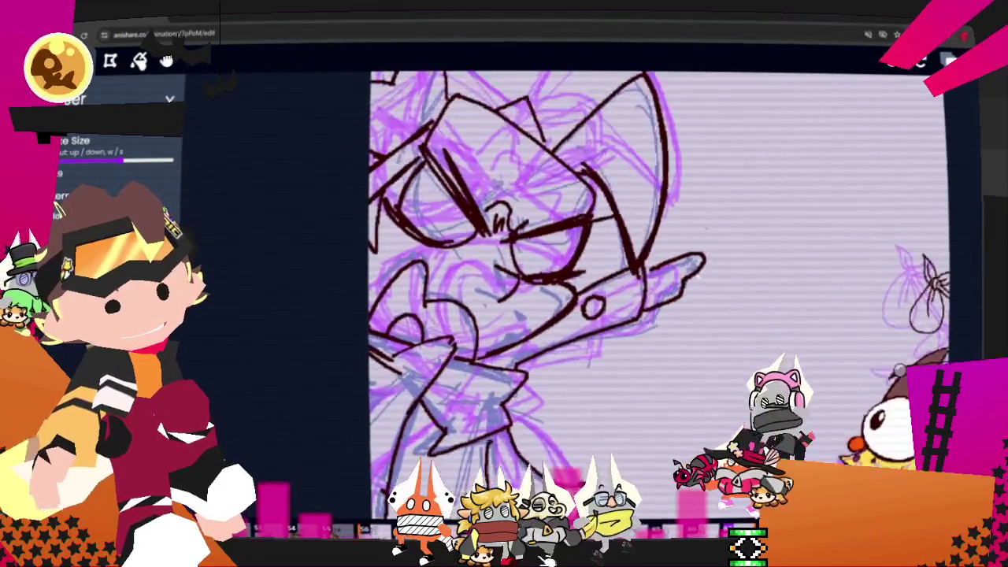
pyautogui.click(167, 63)
pyautogui.moveTo(787, 354); pyautogui.dragTo(389, 198)
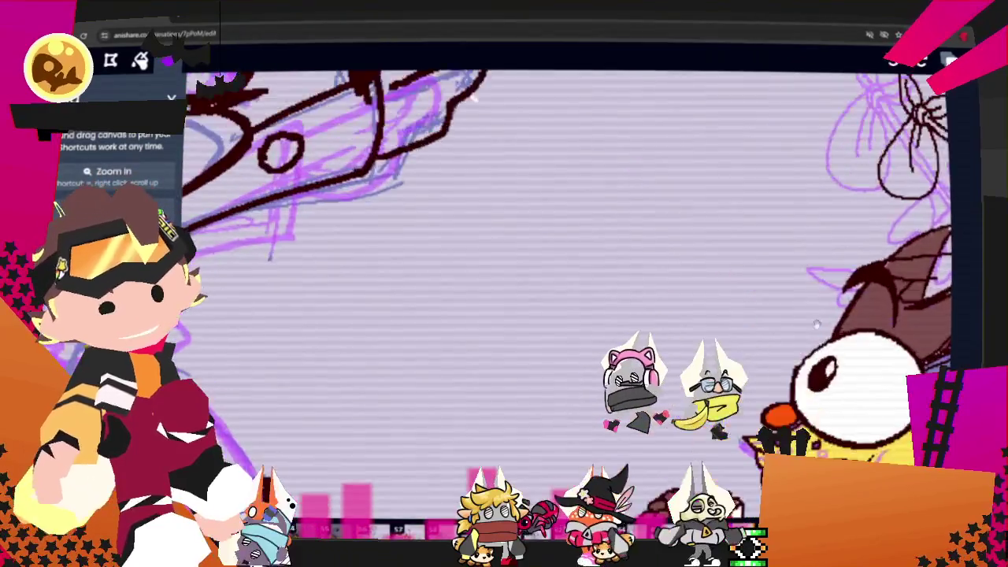
pyautogui.moveTo(816, 323); pyautogui.dragTo(284, 359)
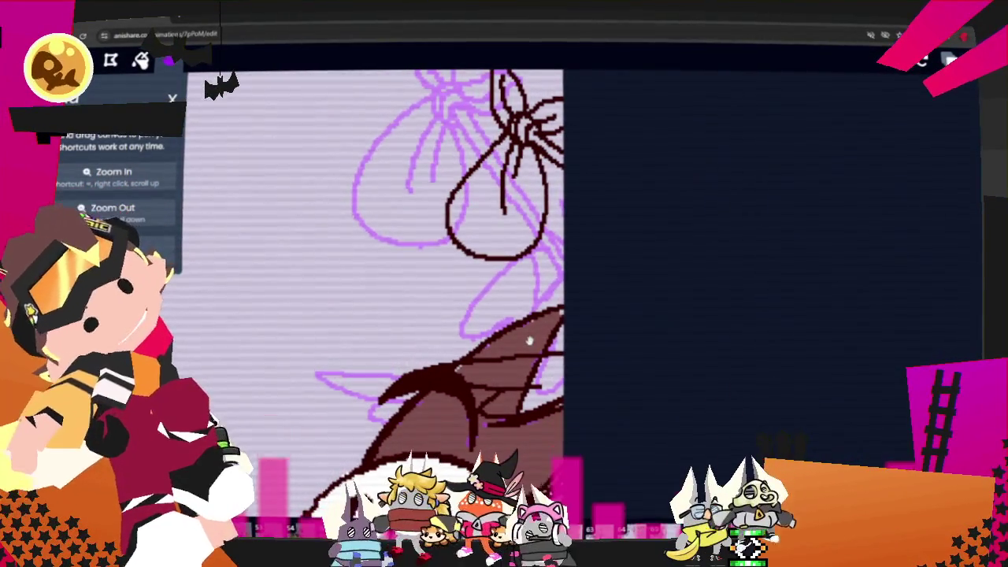
pyautogui.press('b')
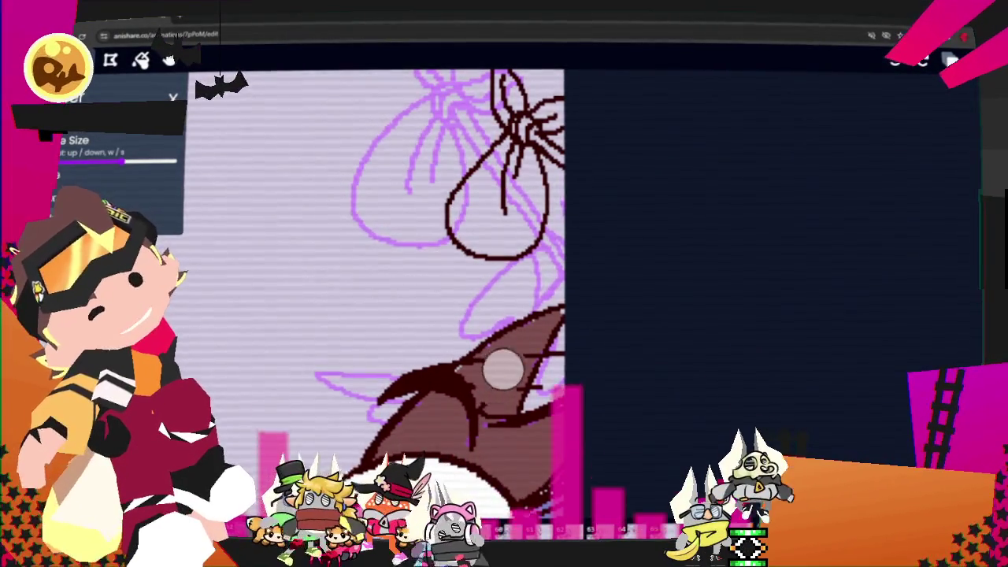
pyautogui.press('s')
pyautogui.press('s')
pyautogui.press('s')
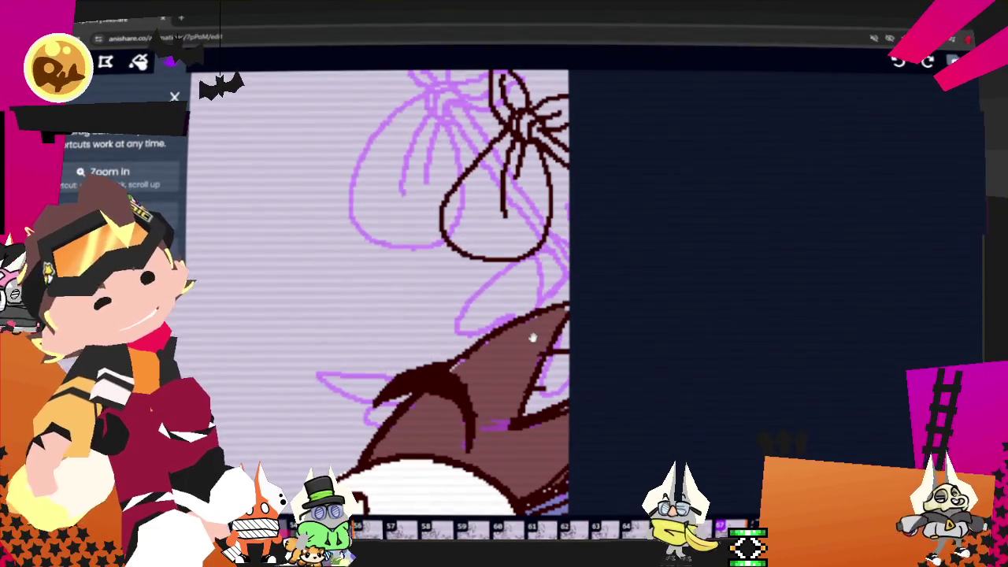
pyautogui.press('space')
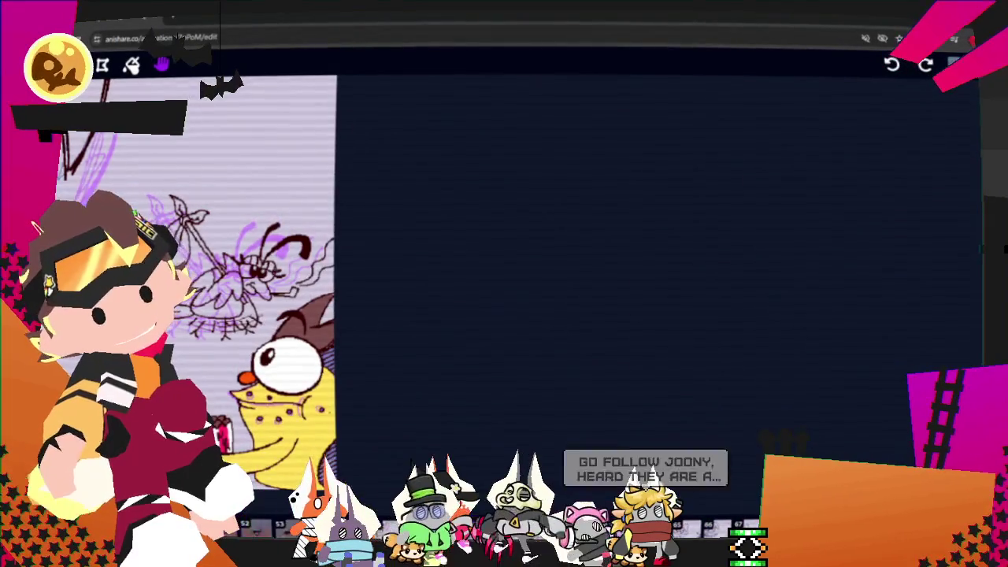
pyautogui.moveTo(465, 236); pyautogui.dragTo(787, 286)
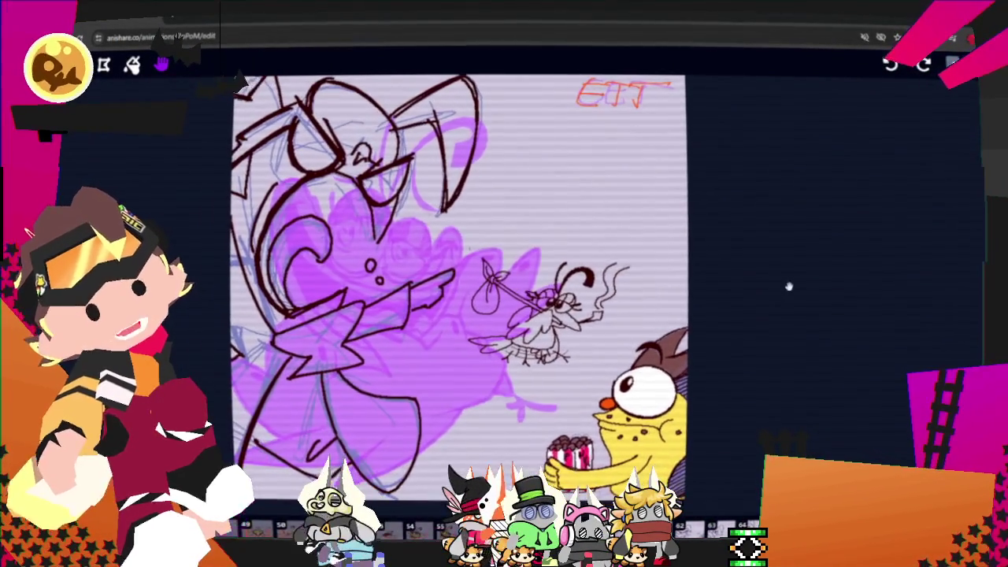
# Turn off Show Previous Frame onion skin and bring up the brush colour options
pyautogui.click(953, 63)
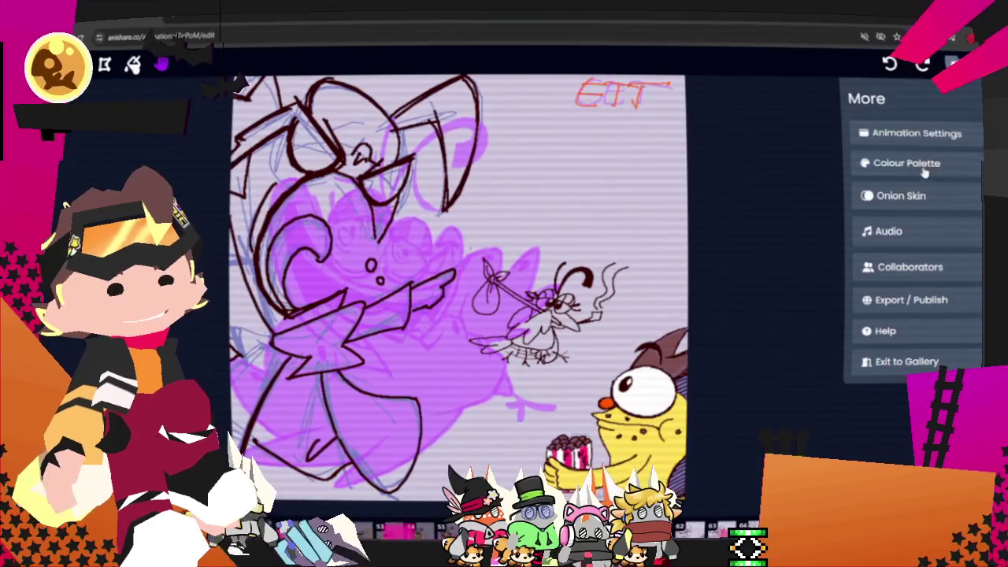
pyautogui.click(917, 196)
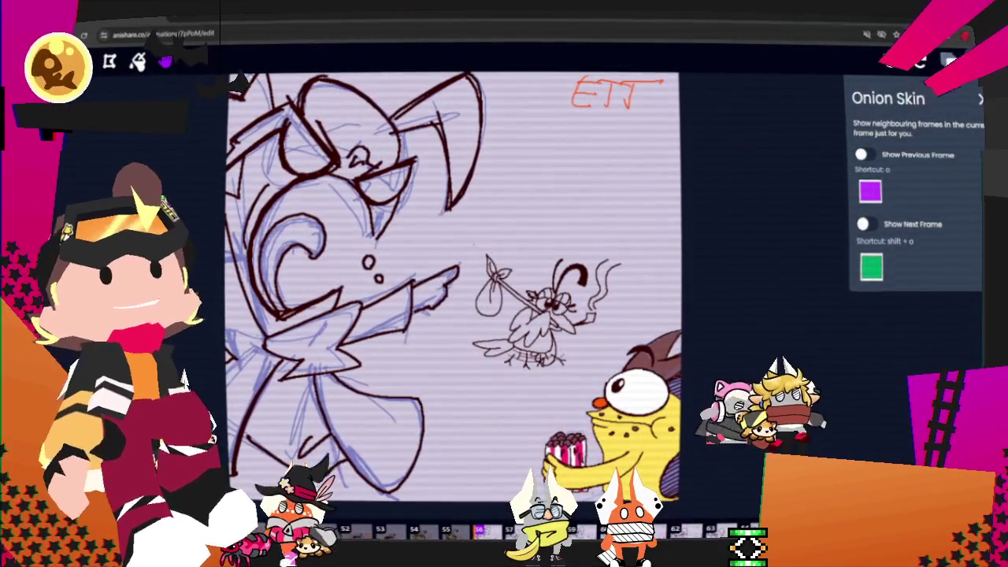
pyautogui.press('l')
pyautogui.press('c')
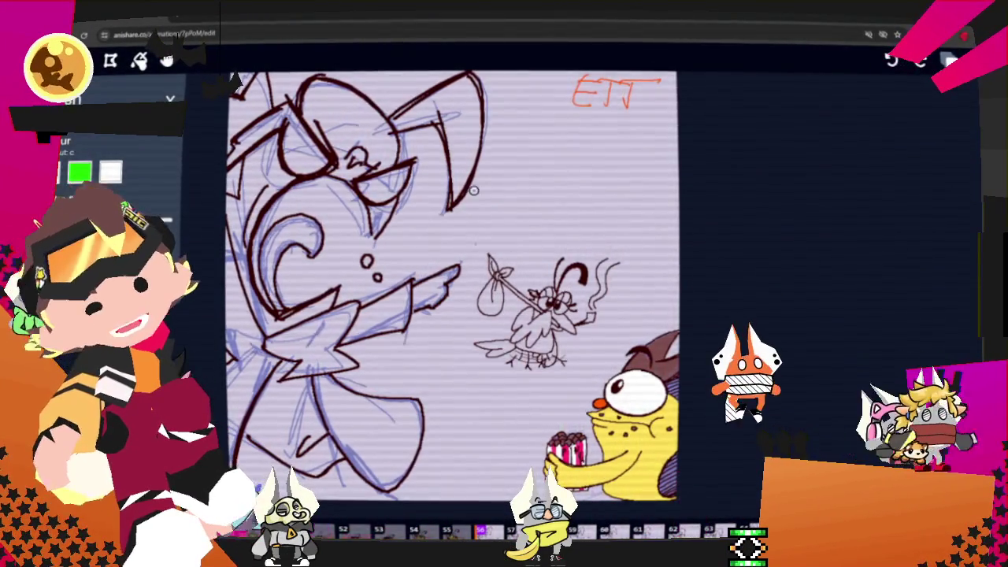
# Step forward through frames 57, 59 and 60 on past the HEL frame
pyautogui.press('h')
pyautogui.moveTo(790, 307)
pyautogui.mouseDown()
pyautogui.moveTo(829, 244)
pyautogui.moveTo(788, 300)
pyautogui.mouseUp()
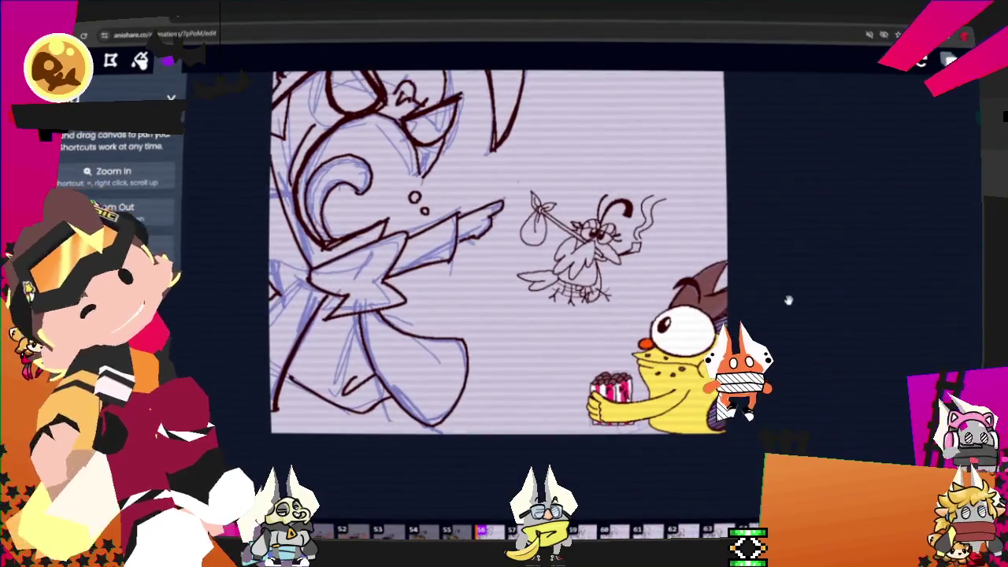
pyautogui.press('b')
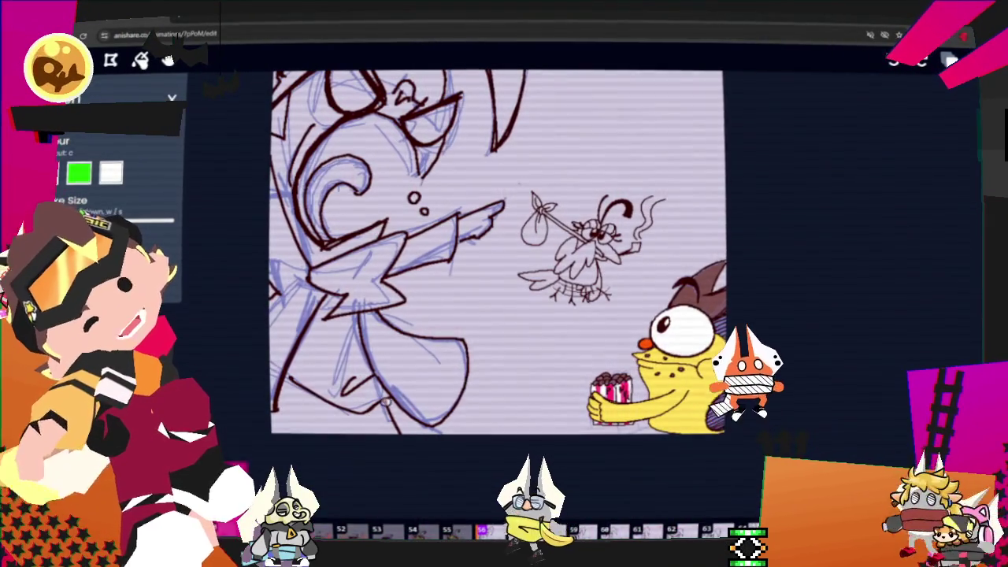
pyautogui.press('Right')
pyautogui.press('Right')
pyautogui.press('Right')
pyautogui.press('Right')
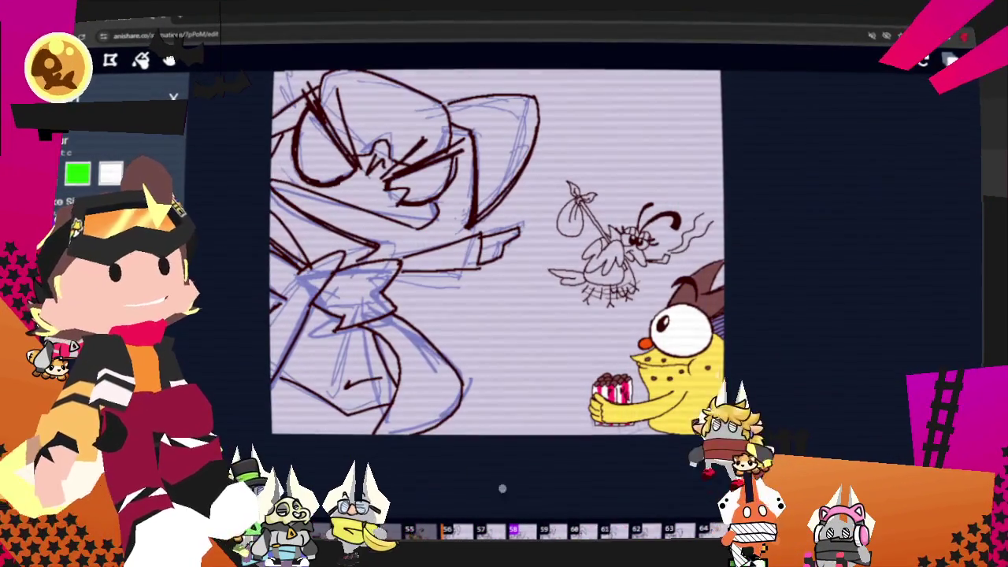
pyautogui.press('Right')
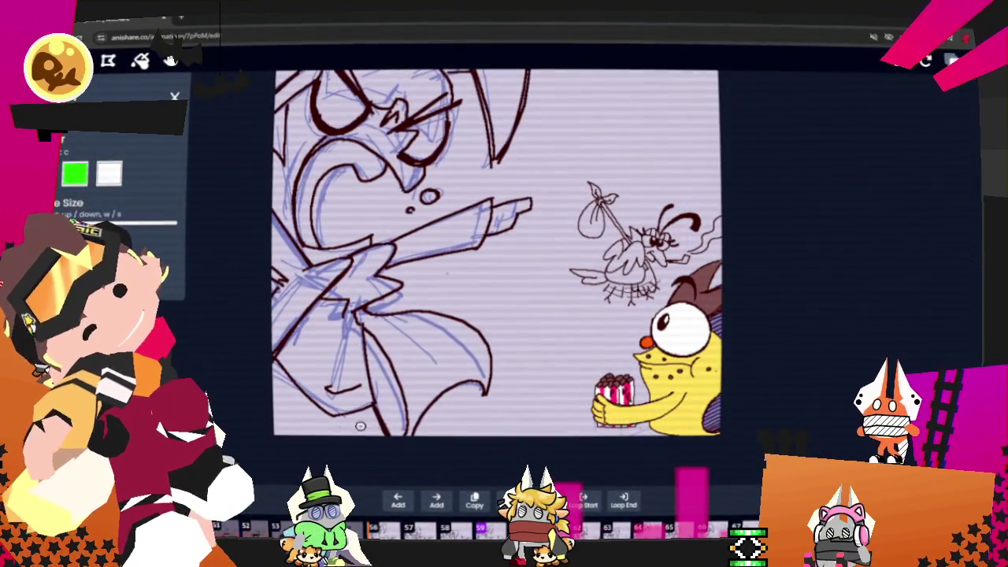
pyautogui.press('Right')
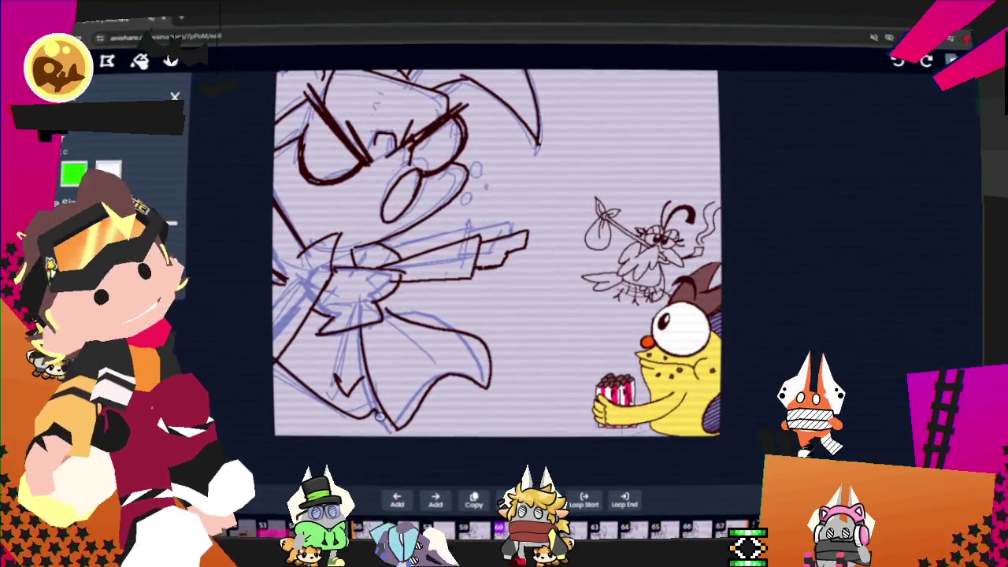
pyautogui.press('Left')
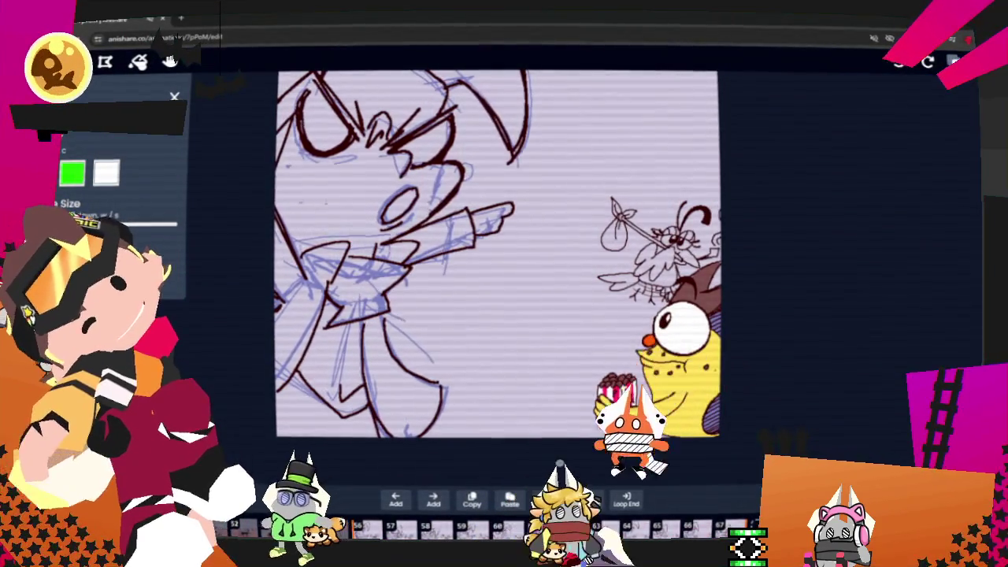
pyautogui.press('Right')
pyautogui.press('Right')
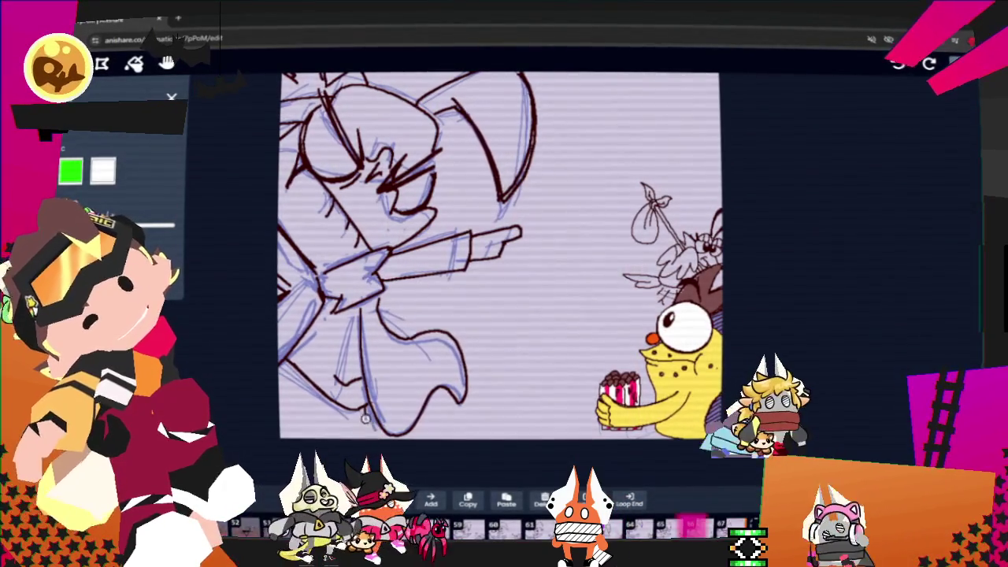
pyautogui.press('Right')
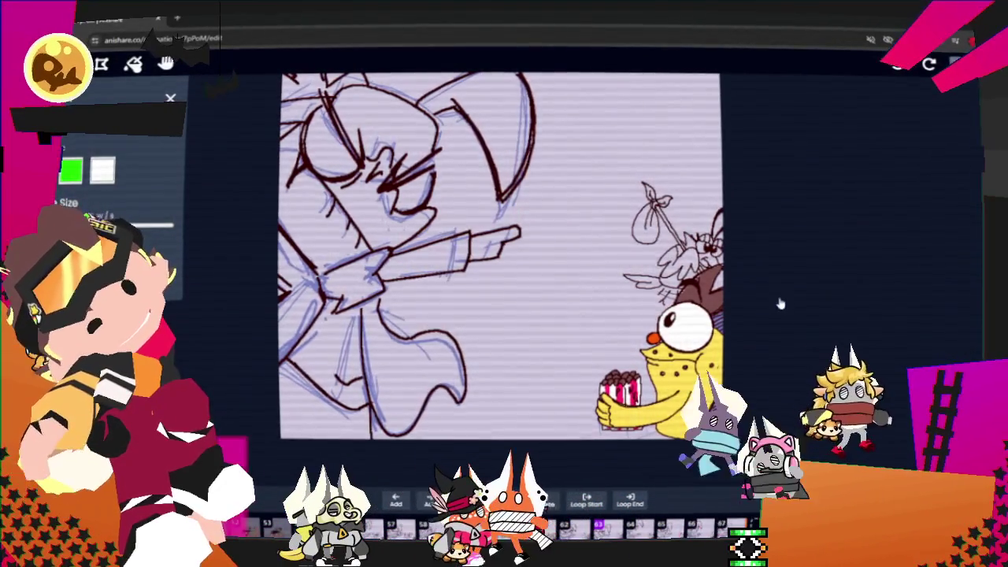
pyautogui.press('Right')
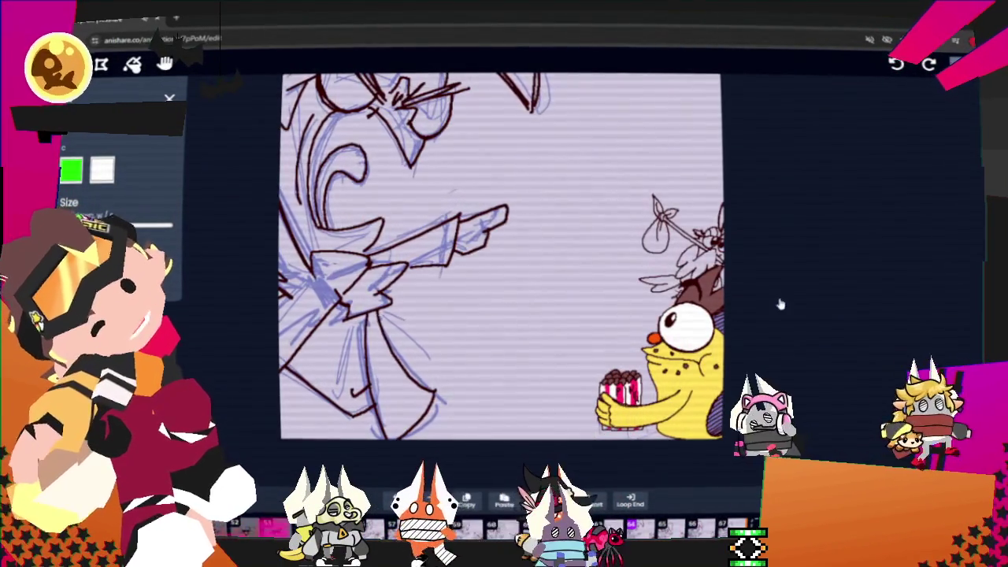
pyautogui.press('Right')
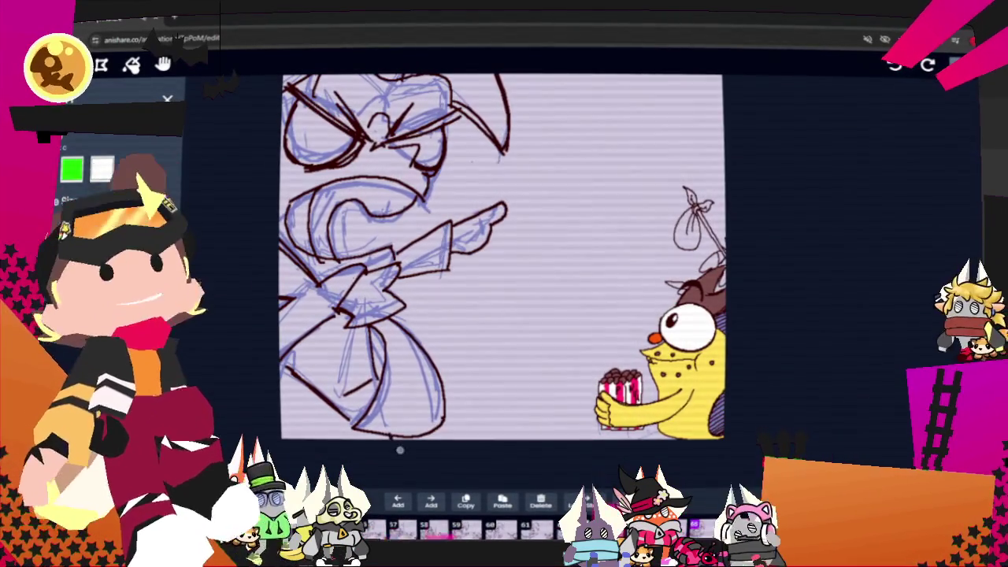
pyautogui.press('Right')
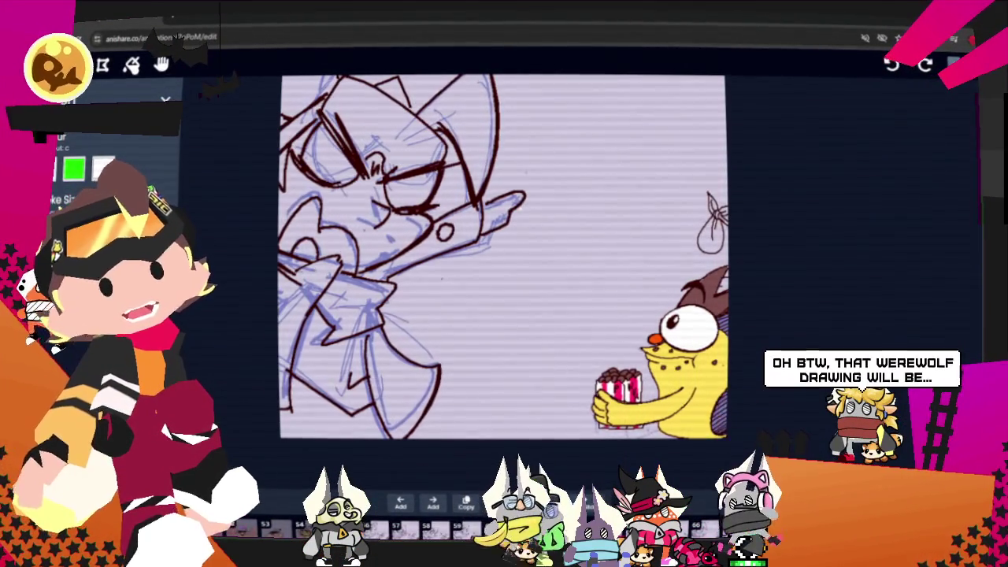
pyautogui.press('Right')
pyautogui.press('Right')
pyautogui.press('Right')
pyautogui.press('Right')
pyautogui.press('Right')
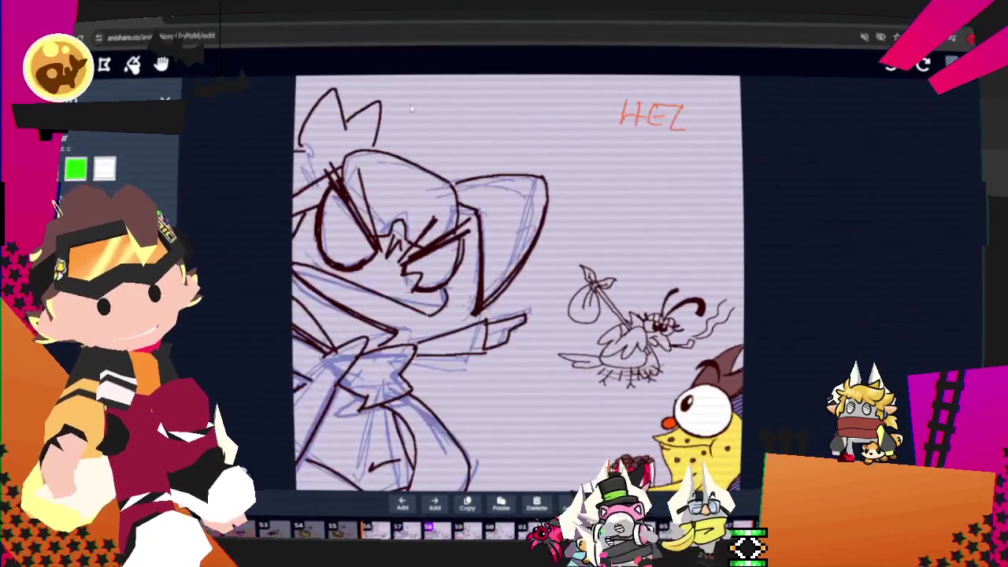
pyautogui.press('Right')
pyautogui.press('Right')
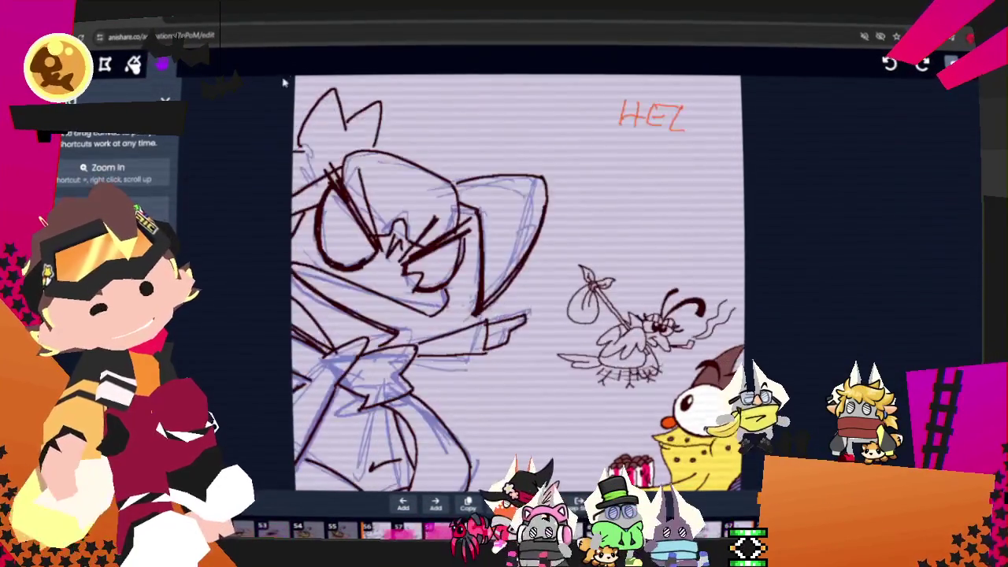
pyautogui.press('Right')
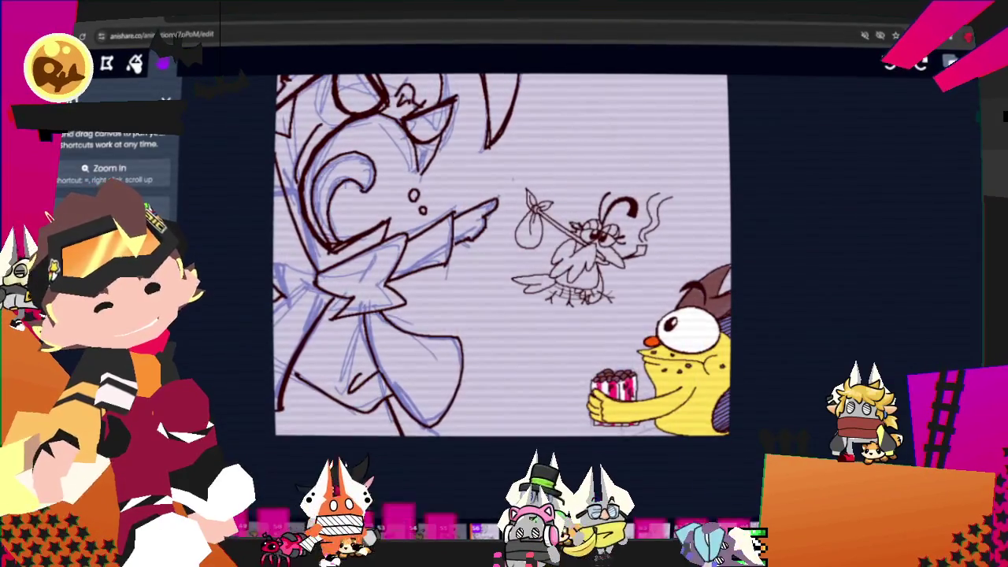
pyautogui.press('Left')
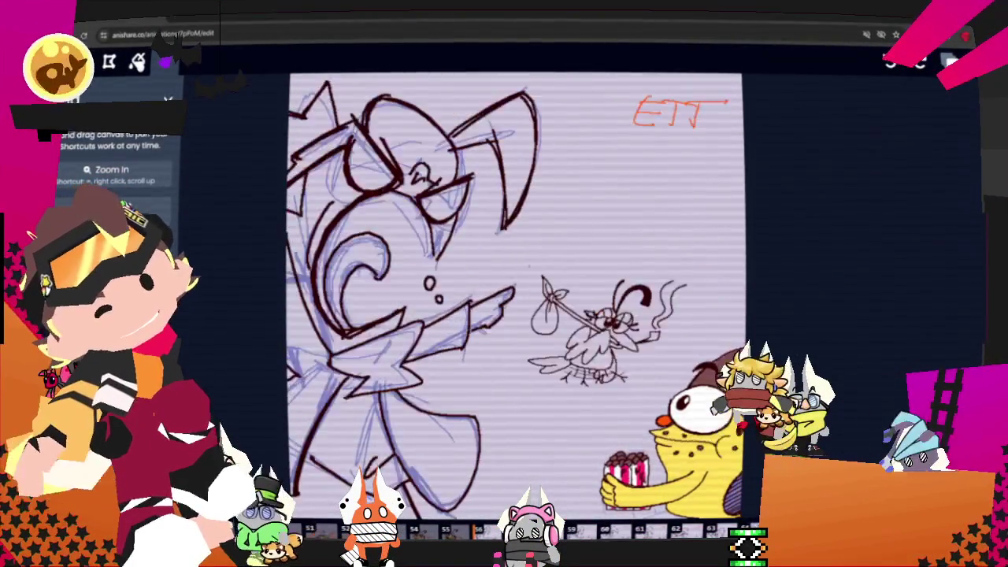
# Advance two frames and ink a short line near the canvas bottom
pyautogui.moveTo(750, 468); pyautogui.dragTo(734, 381)
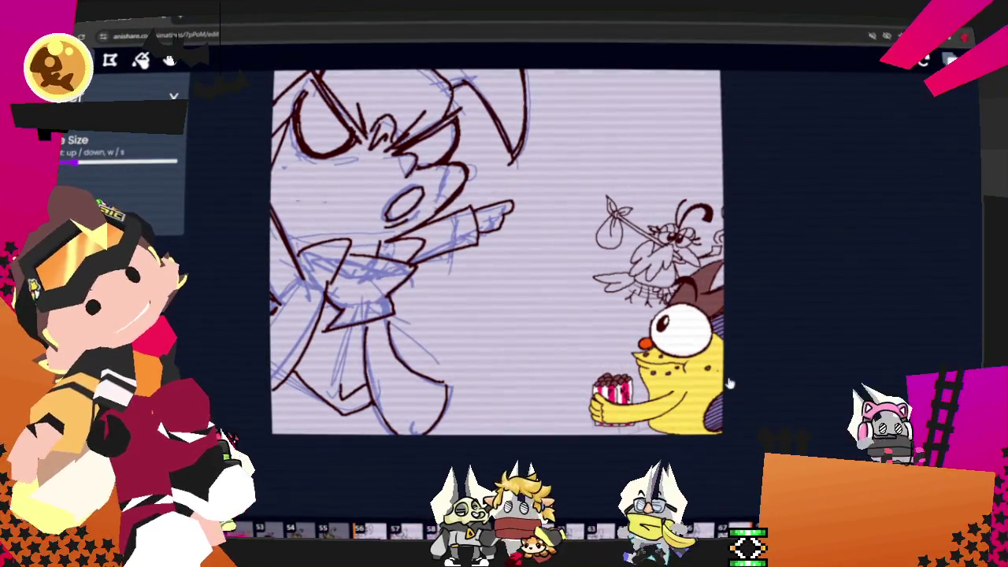
pyautogui.press('Right')
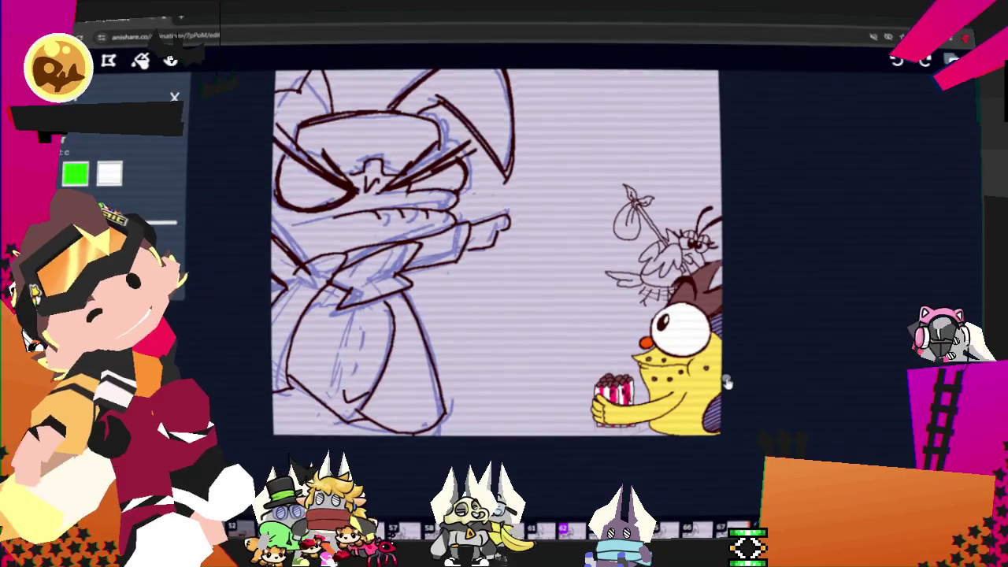
pyautogui.press('Right')
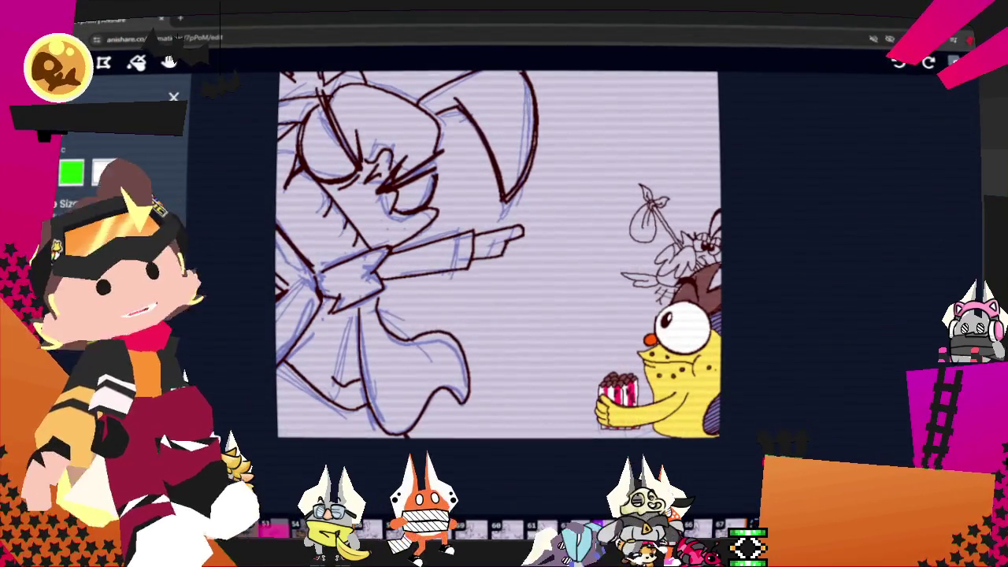
pyautogui.moveTo(307, 435); pyautogui.dragTo(475, 452)
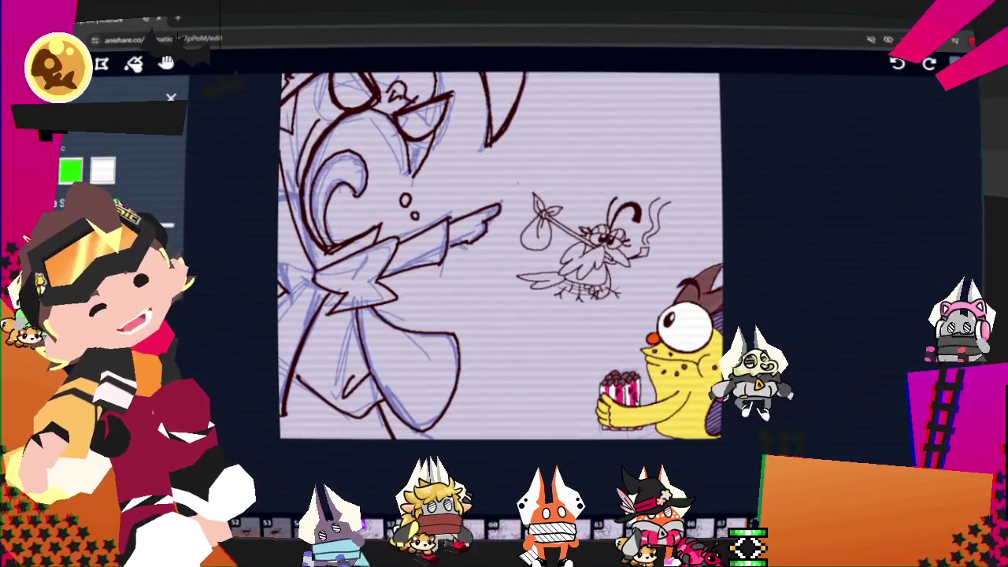
# Advance five more frames to reach the ETT frame
pyautogui.press('Right')
pyautogui.press('Right')
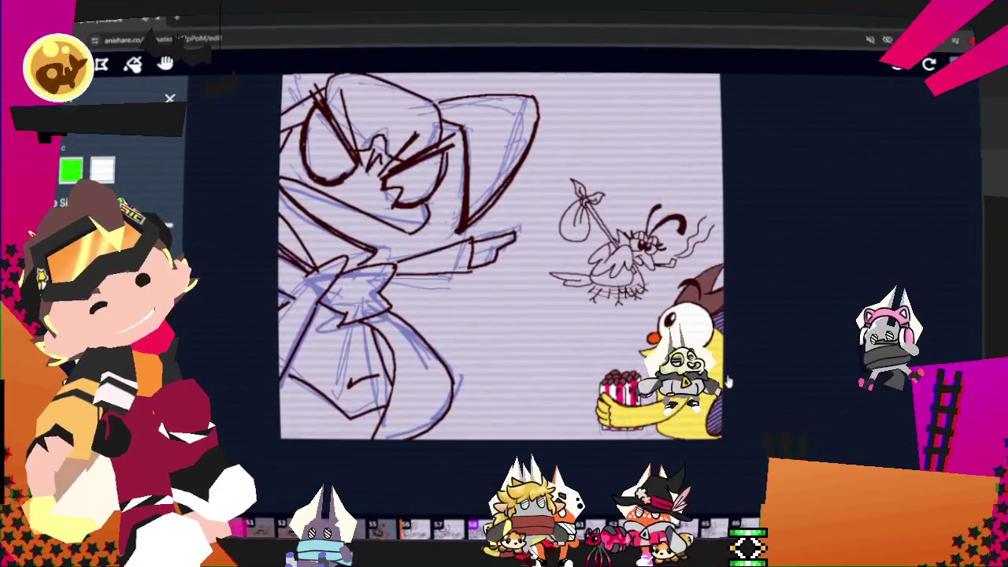
pyautogui.press('Right')
pyautogui.press('Right')
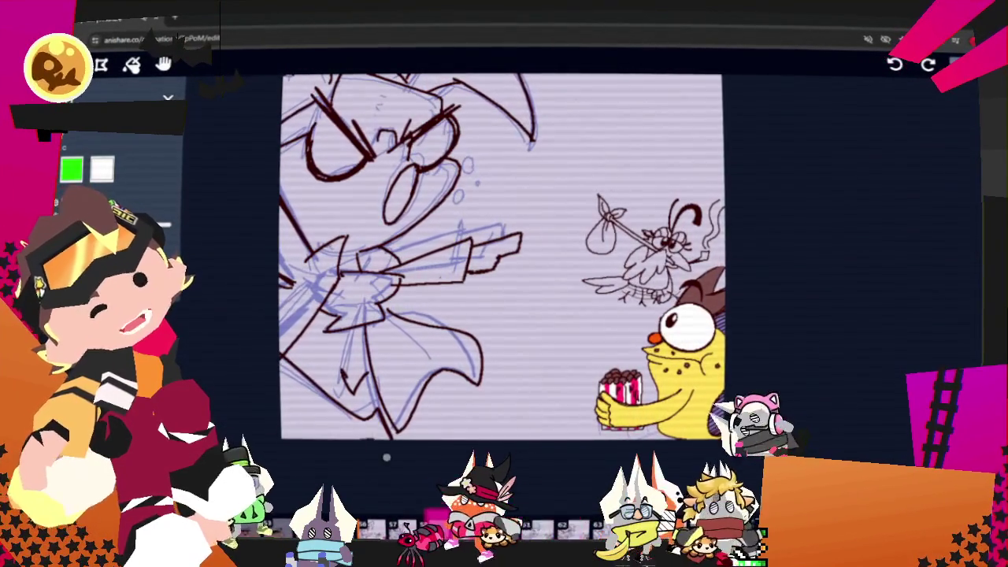
pyautogui.press('Right')
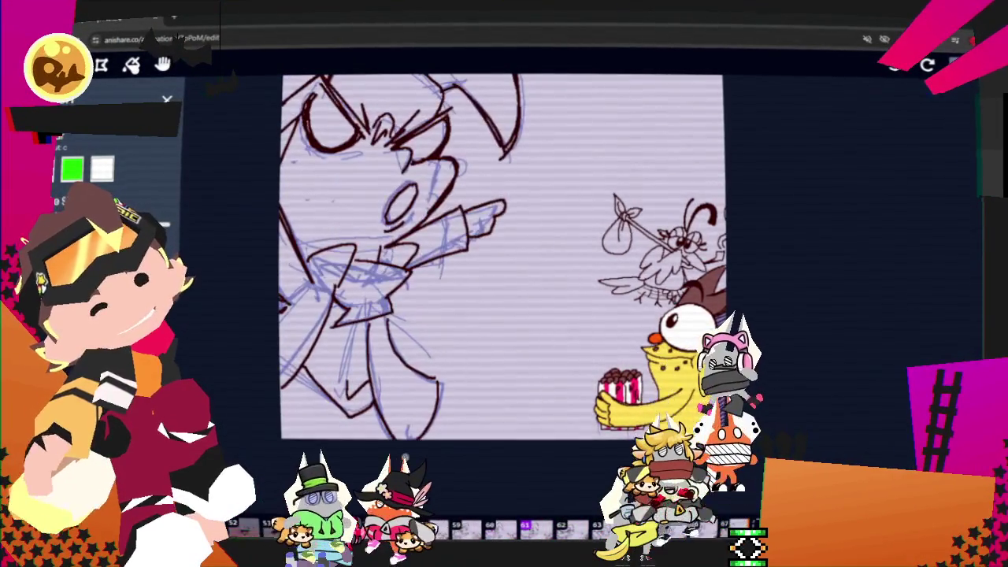
pyautogui.press('Right')
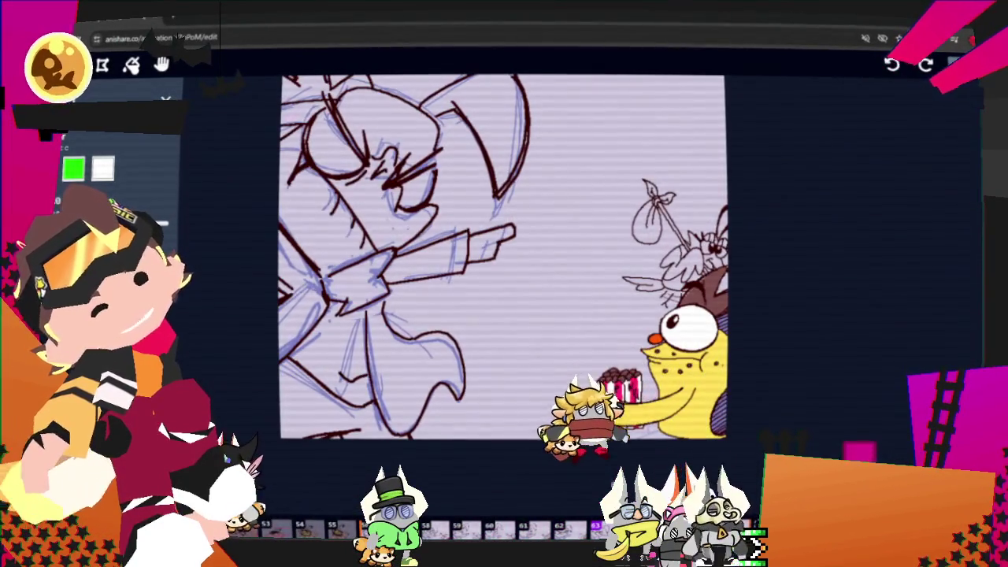
pyautogui.press('Right')
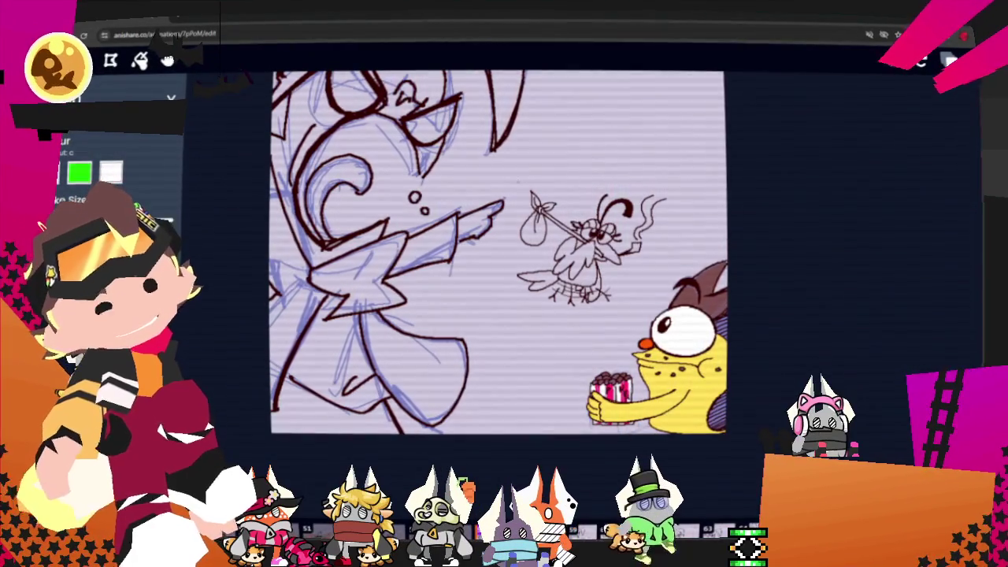
pyautogui.moveTo(465, 461); pyautogui.dragTo(472, 463)
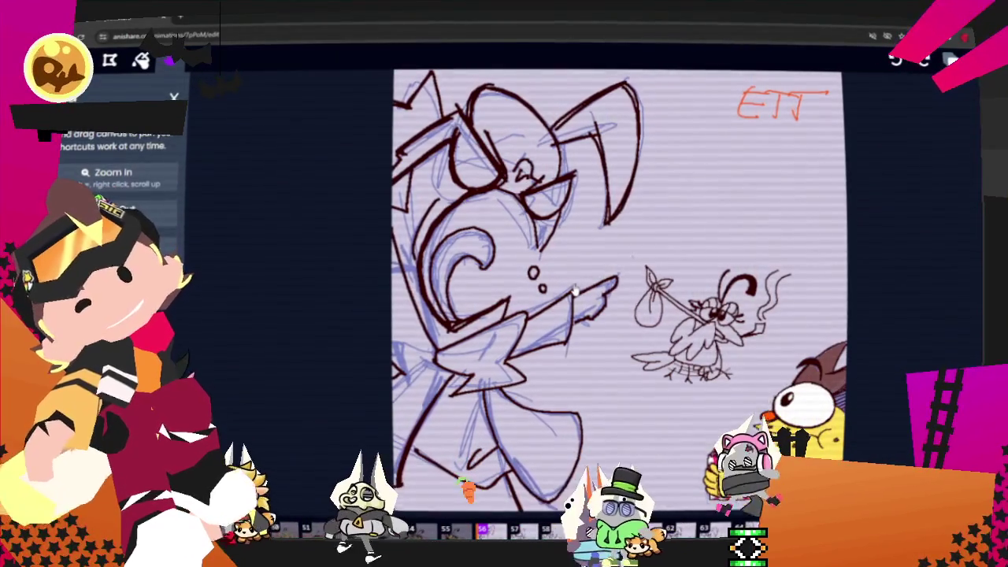
# Select Middleground as the editing layer from the layer list
pyautogui.press('s')
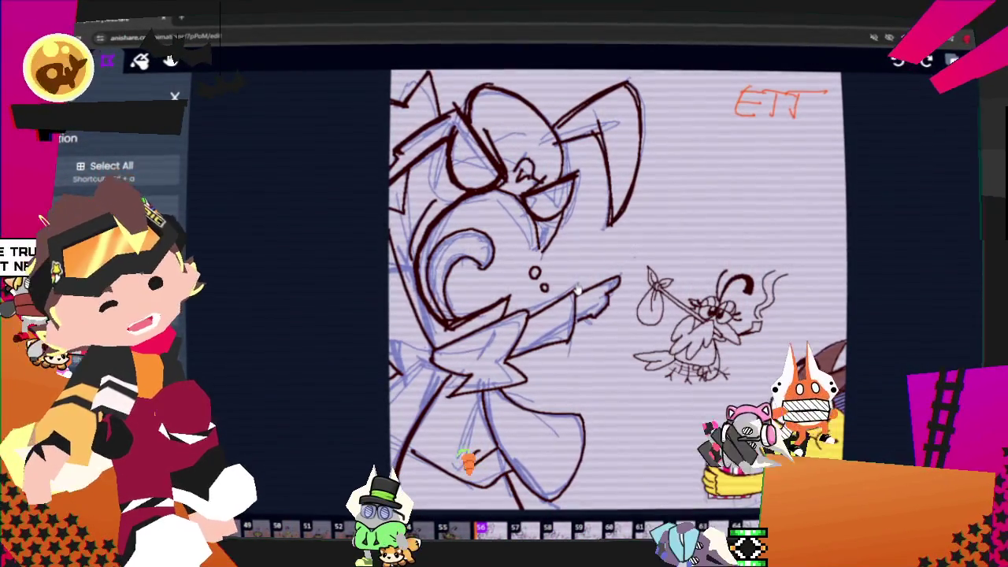
pyautogui.press('l')
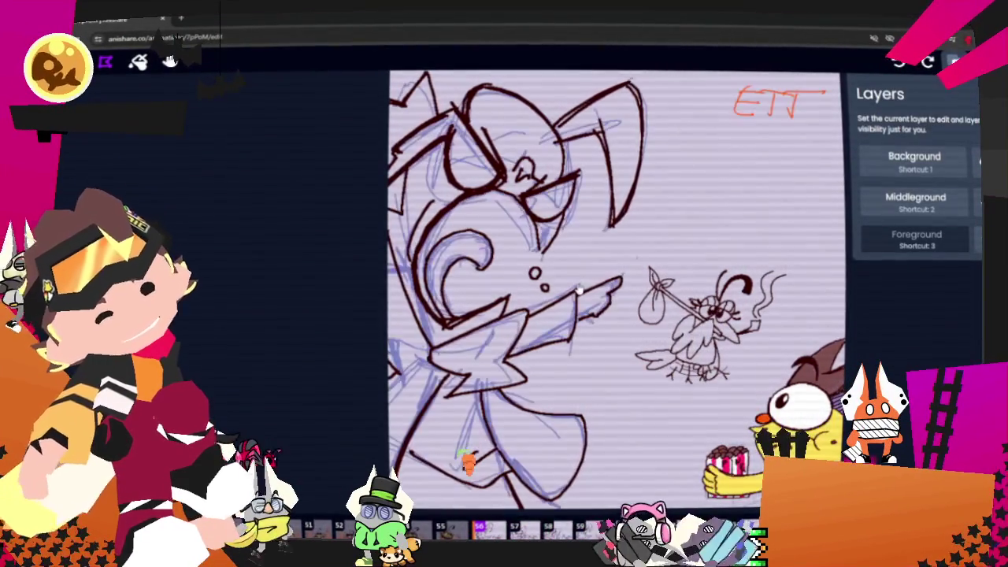
pyautogui.press('2')
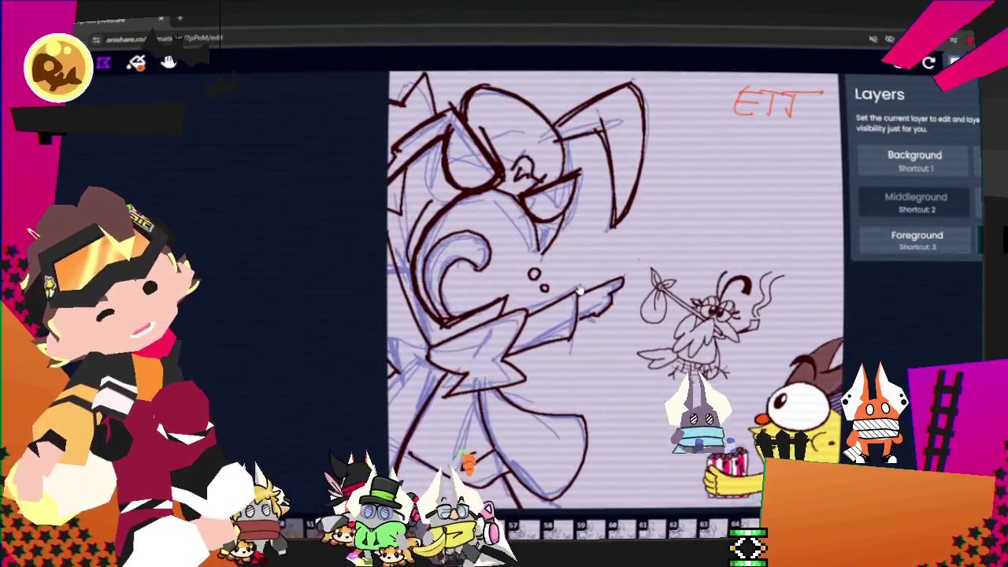
# Lasso the girl's side of the canvas and delete its blue sketch lines
pyautogui.press('c')
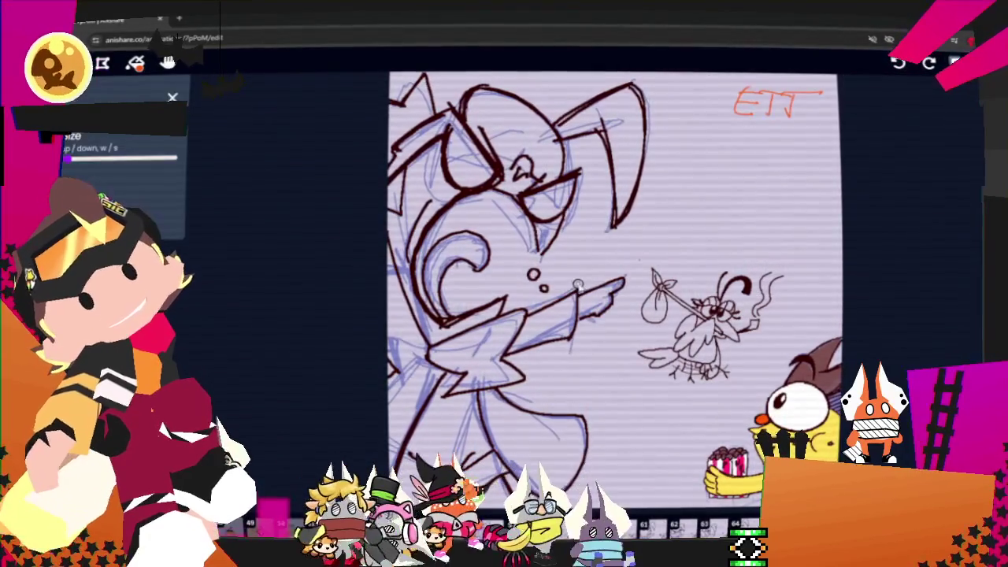
pyautogui.press('s')
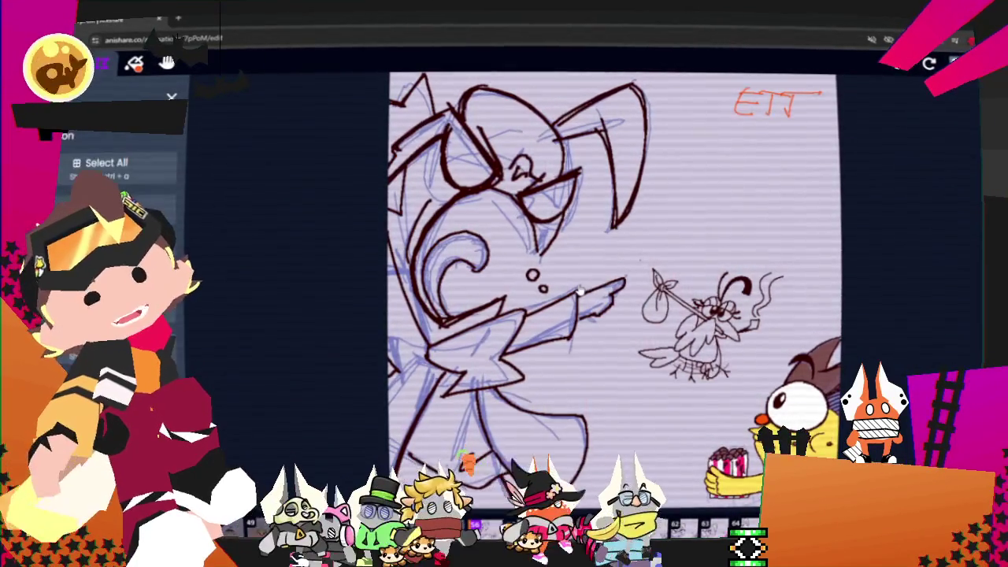
pyautogui.moveTo(663, 98); pyautogui.dragTo(622, 503)
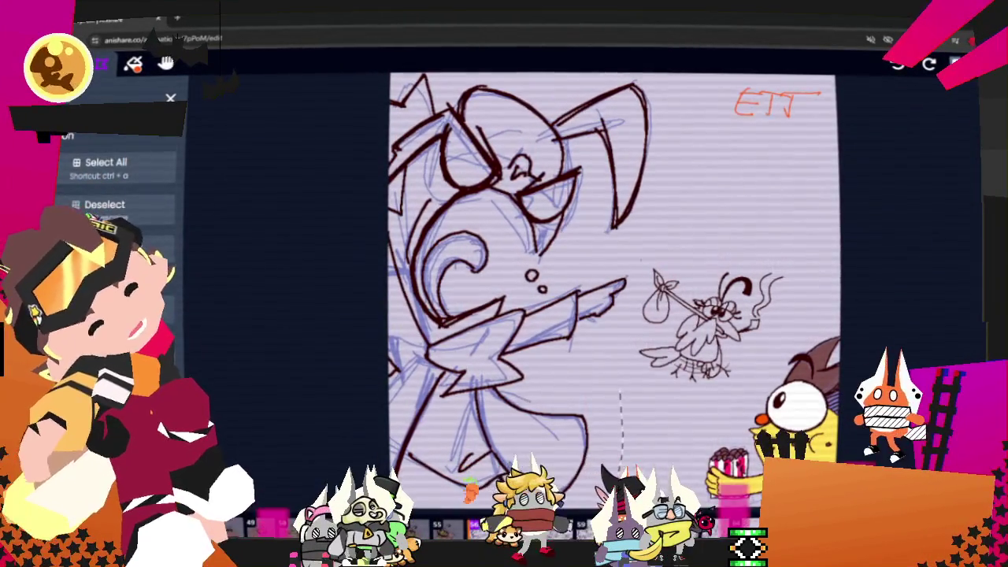
pyautogui.moveTo(664, 98); pyautogui.dragTo(639, 77)
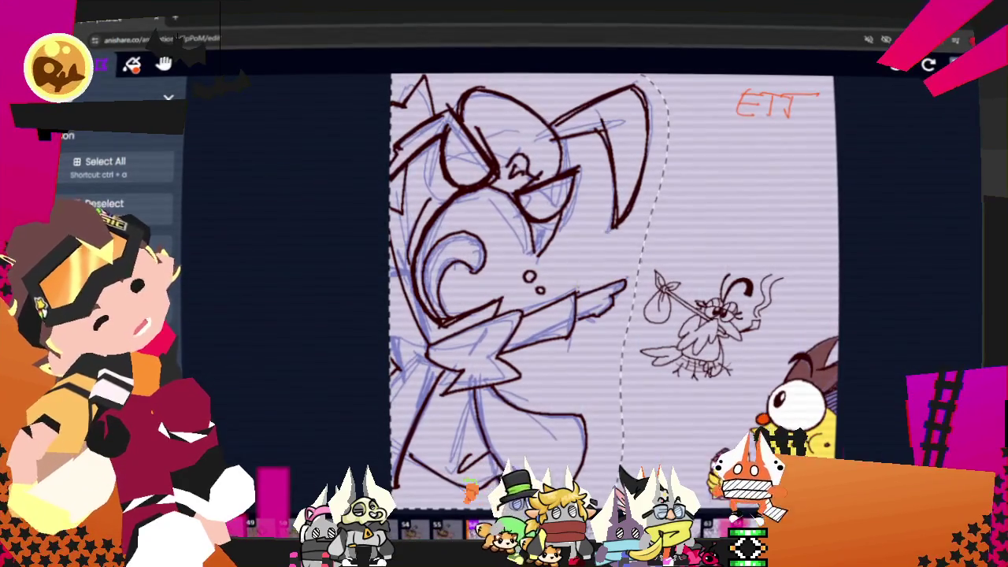
pyautogui.press('o')
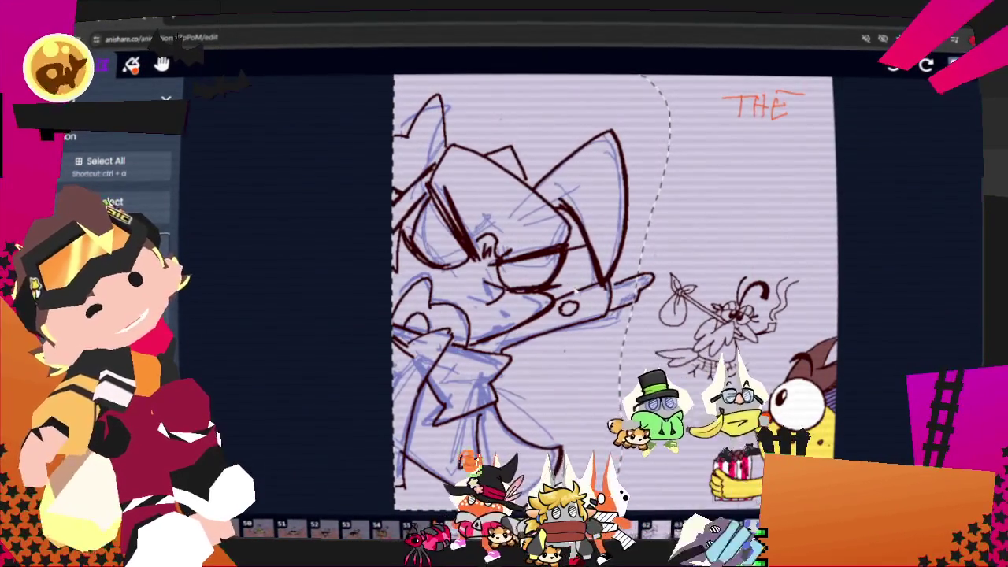
# Move to the next frame, clear the selection and return to the brush
pyautogui.press('Right')
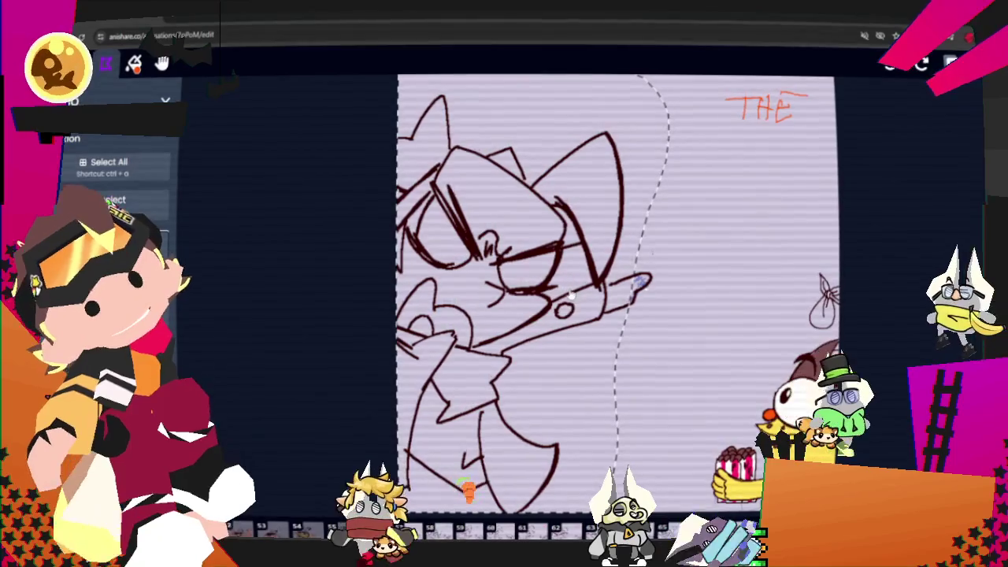
pyautogui.hotkey('ctrl', 'd')
pyautogui.press('b')
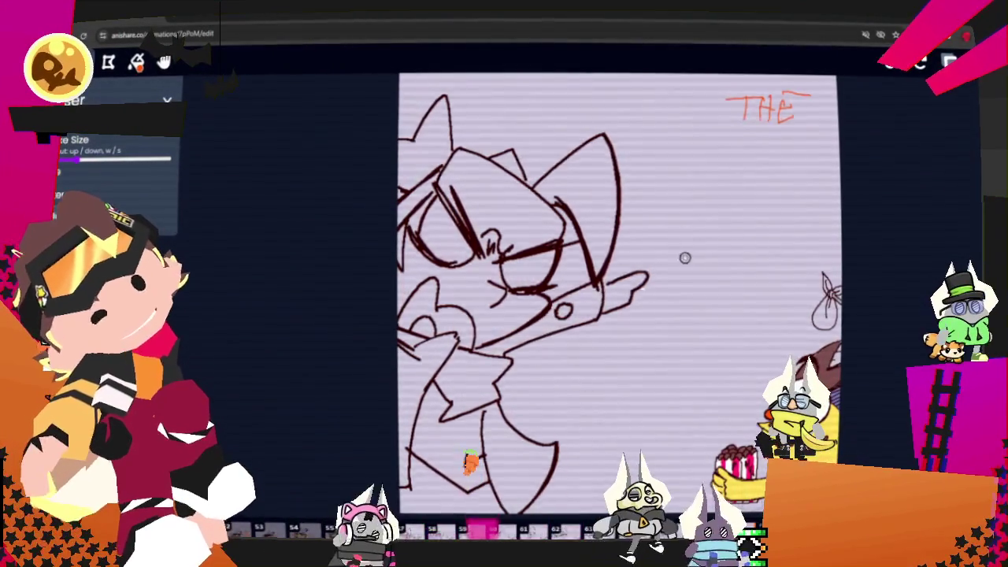
# Step back to the THE frame, then forward three frames
pyautogui.press('Left')
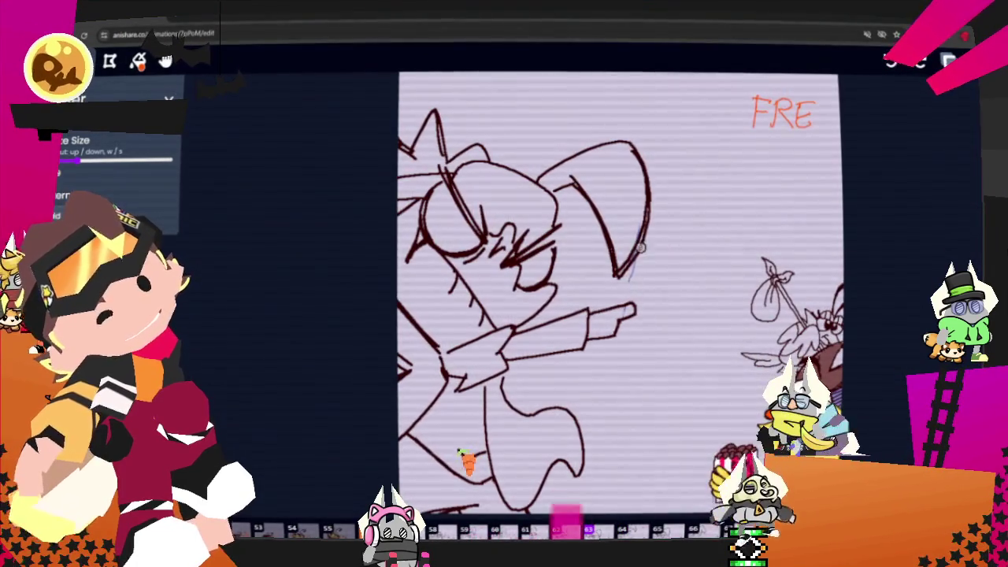
pyautogui.press('Left')
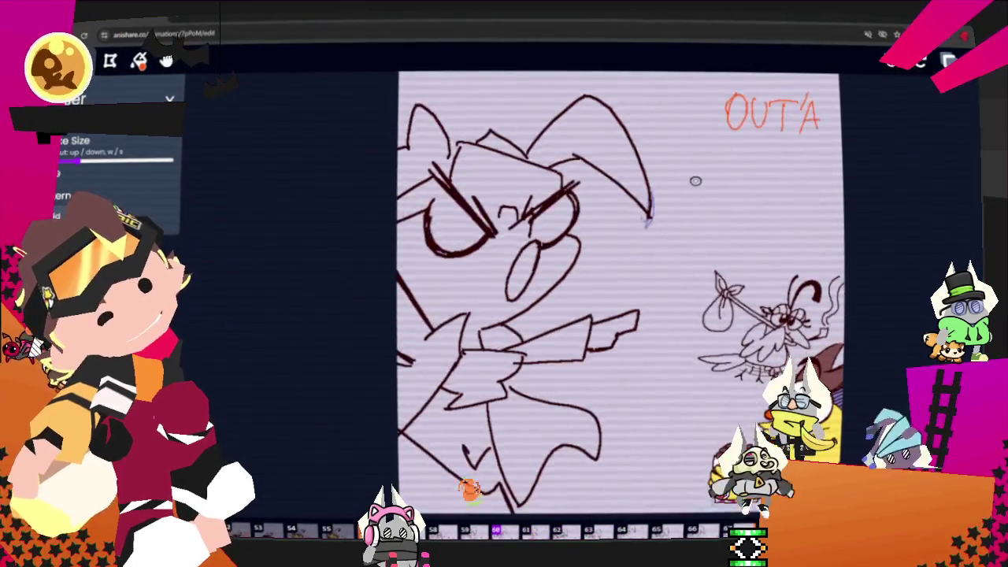
pyautogui.press('Left')
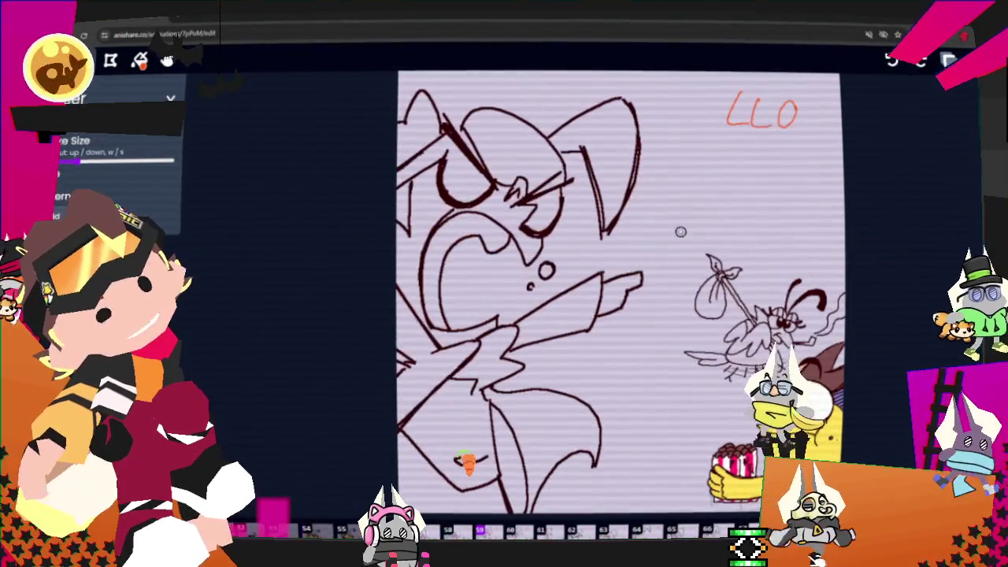
pyautogui.press('Left')
pyautogui.press('Left')
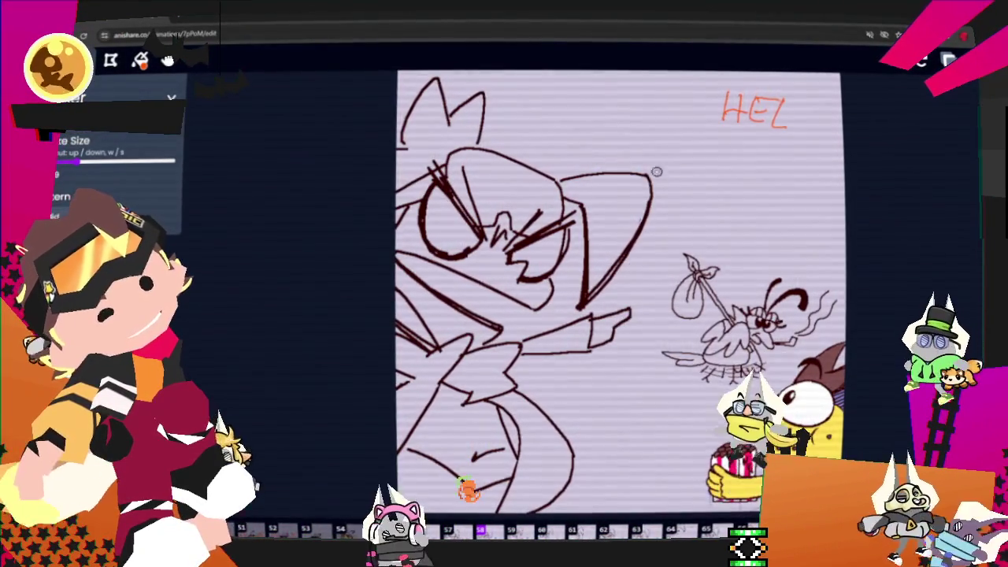
pyautogui.press('Left')
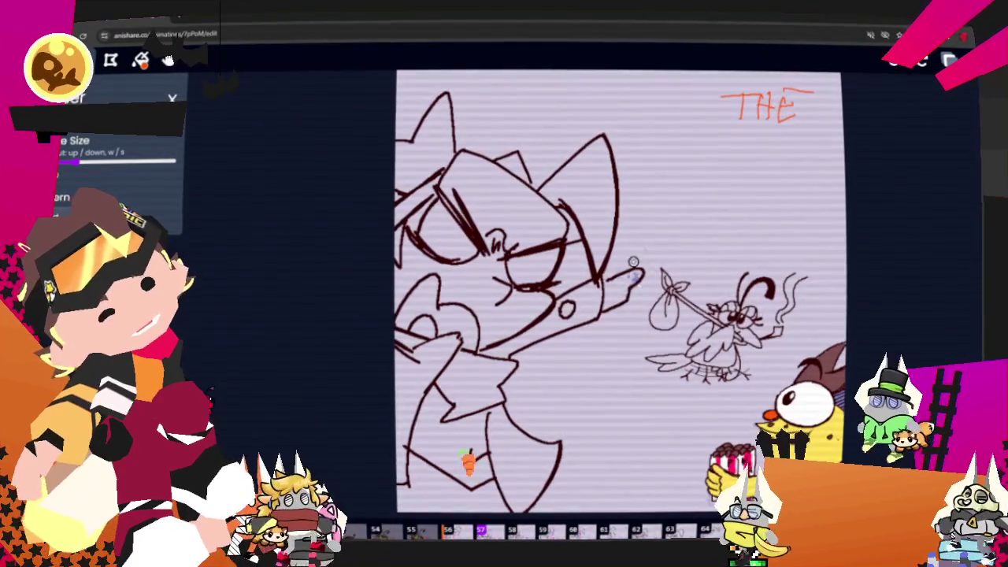
pyautogui.press('Left')
pyautogui.press('Left')
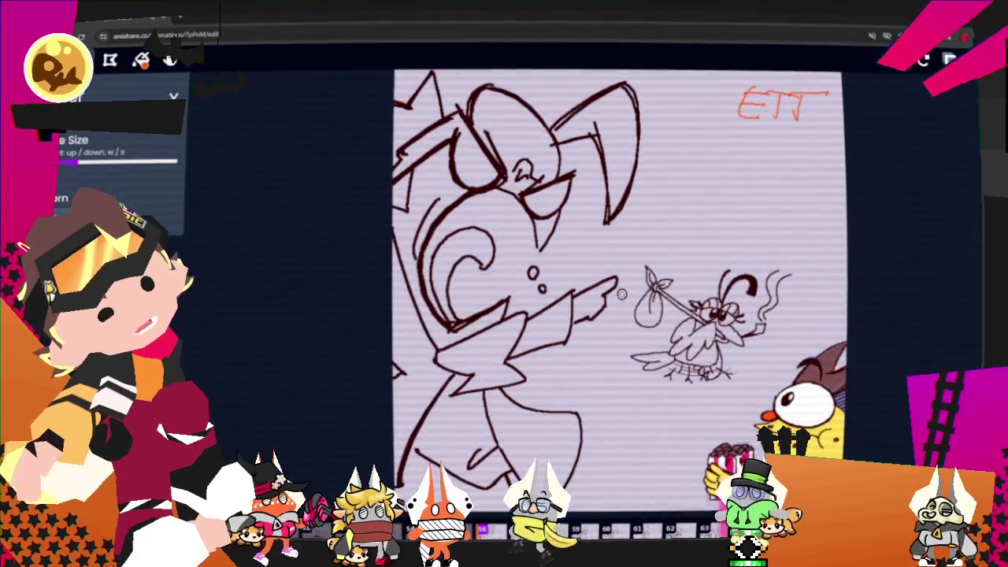
pyautogui.press('Right')
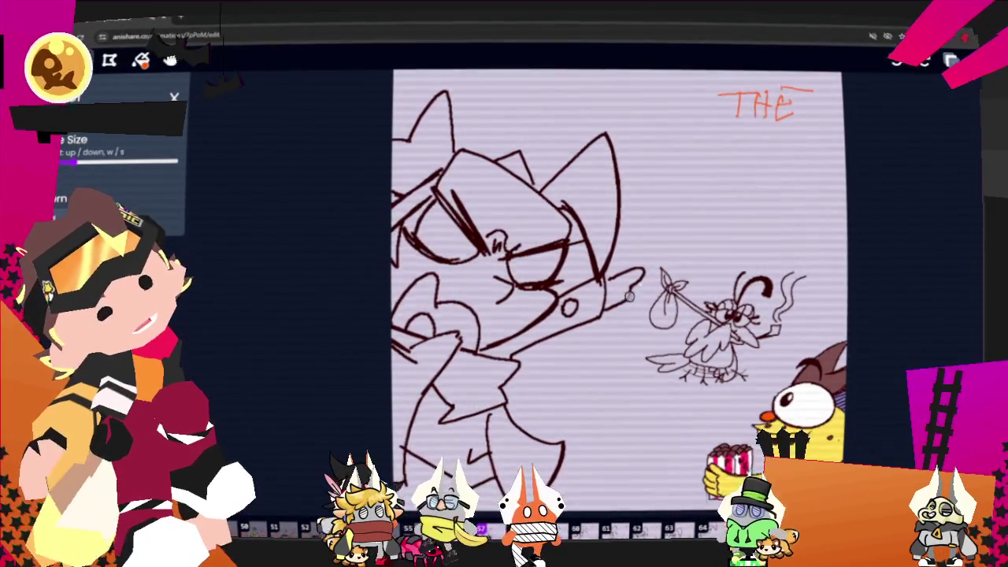
pyautogui.press('Right')
pyautogui.press('Right')
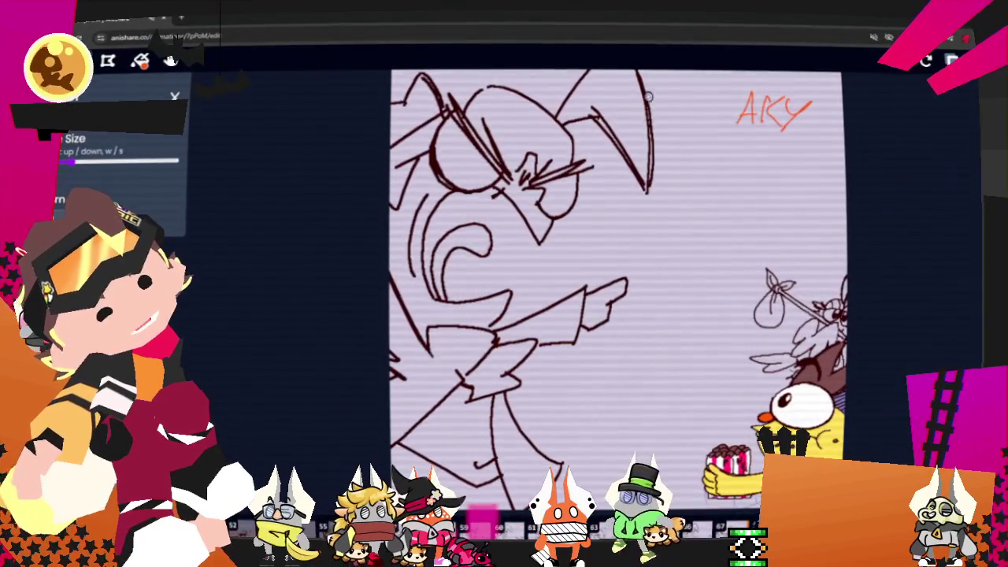
pyautogui.press('Right')
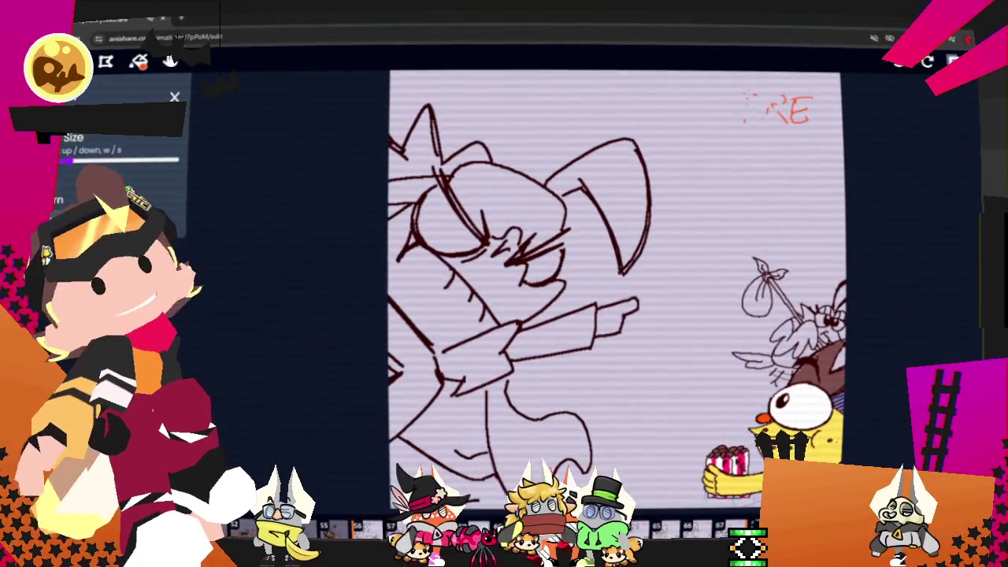
# Erase the red FRE lettering at top right and play the animation
pyautogui.press('w')
pyautogui.press('w')
pyautogui.press('w')
pyautogui.moveTo(744, 107); pyautogui.dragTo(811, 110)
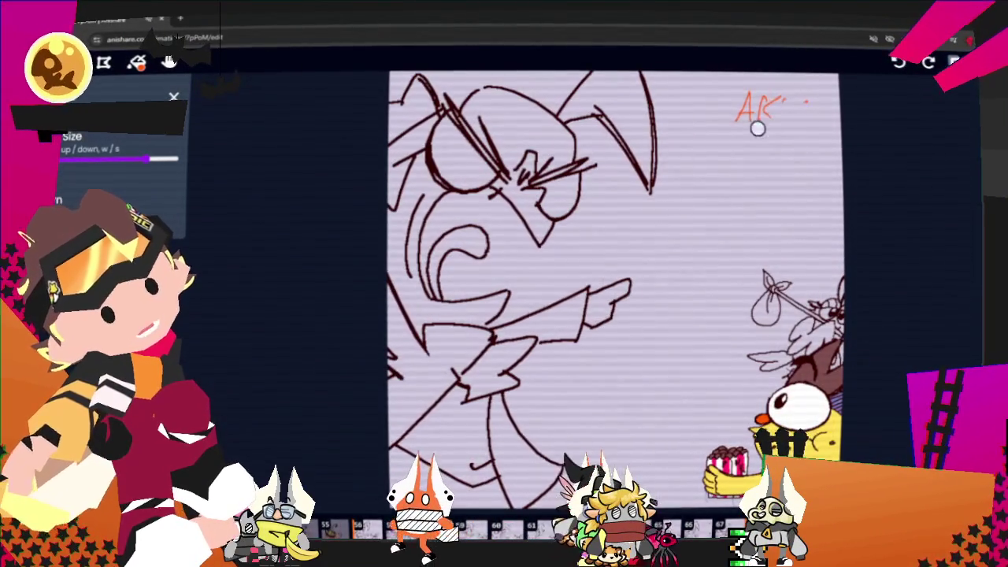
pyautogui.press('space')
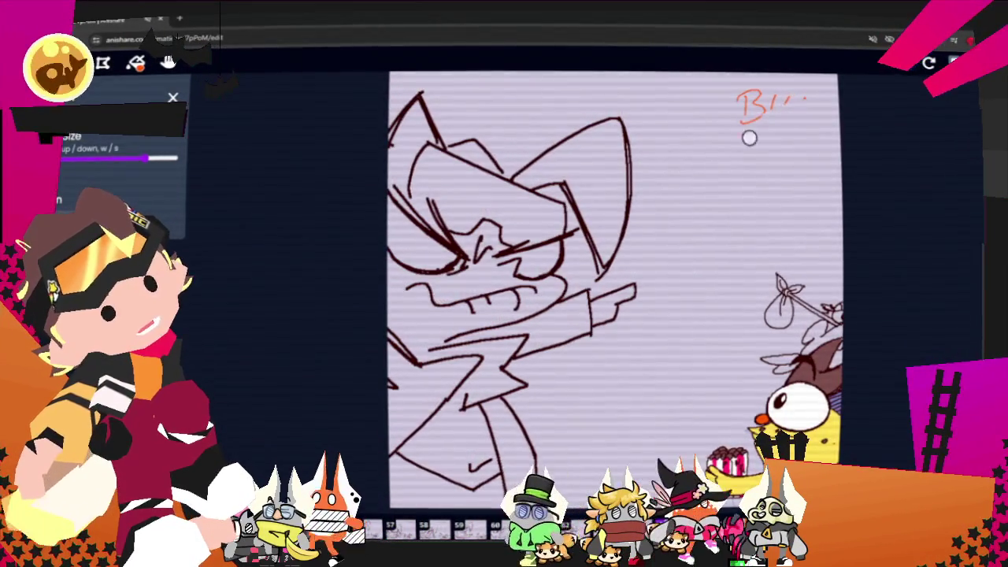
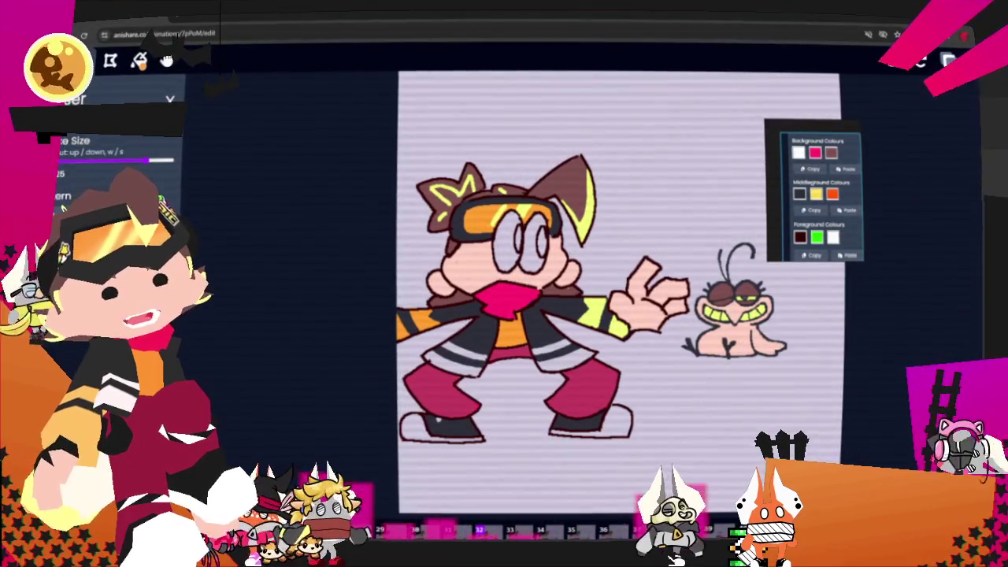
# Show the current frame's Colours palette from the More menu
pyautogui.click(949, 61)
pyautogui.click(905, 166)
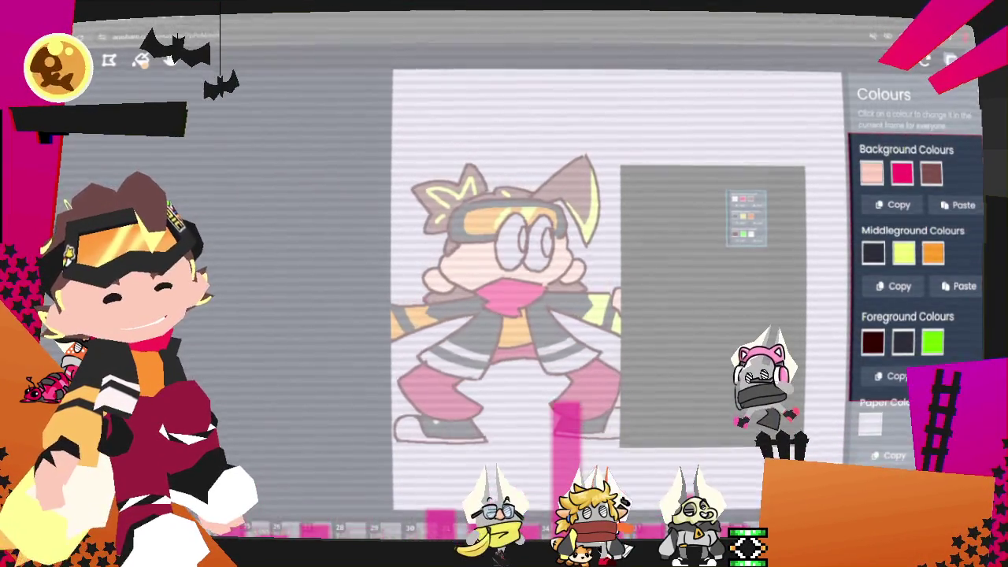
# Snip the Colours palette, place it beside the earlier capture, and close Snipping Tool unsaved
pyautogui.moveTo(847, 135); pyautogui.dragTo(980, 399)
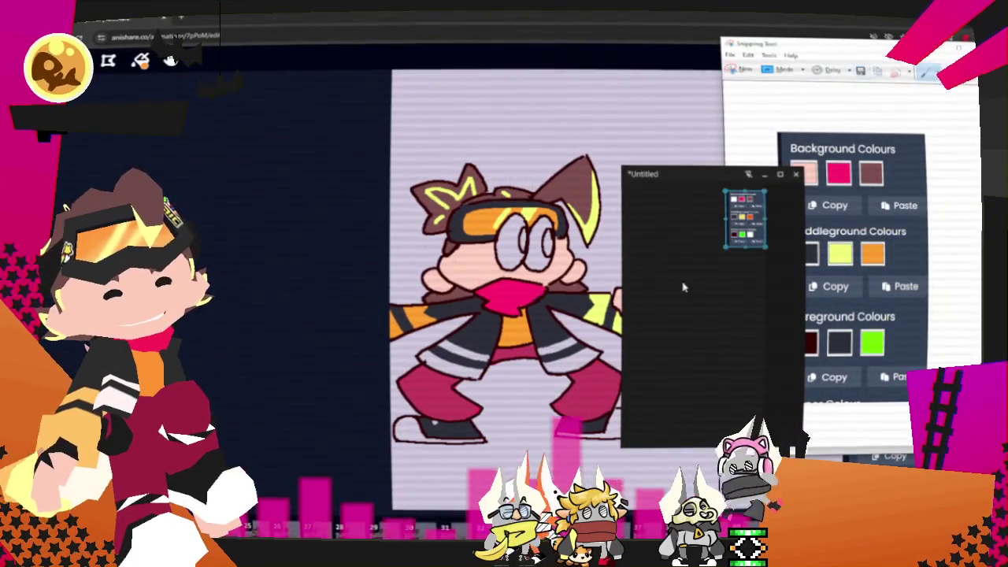
pyautogui.moveTo(704, 290)
pyautogui.mouseDown()
pyautogui.moveTo(678, 270)
pyautogui.moveTo(789, 241)
pyautogui.mouseUp()
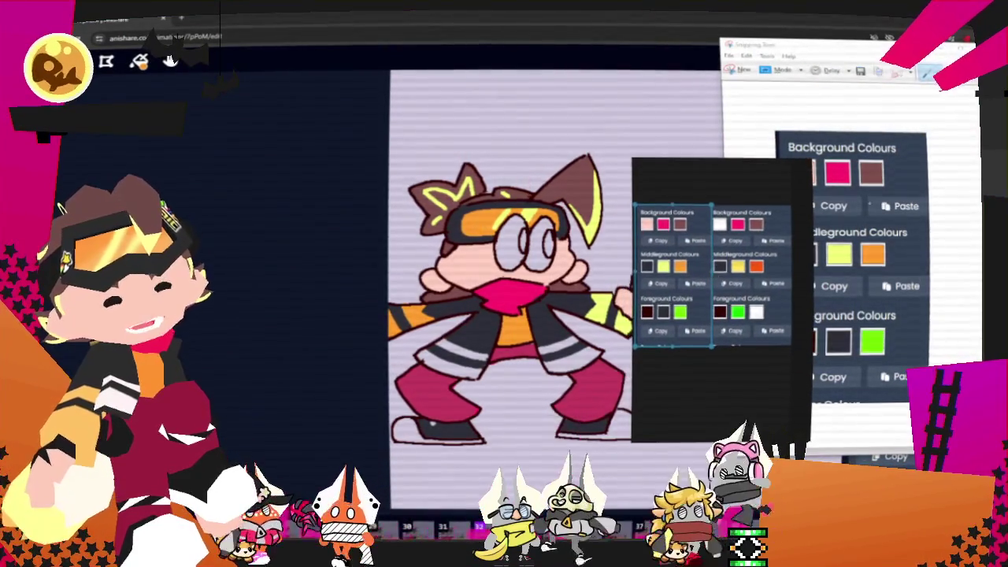
pyautogui.click(967, 46)
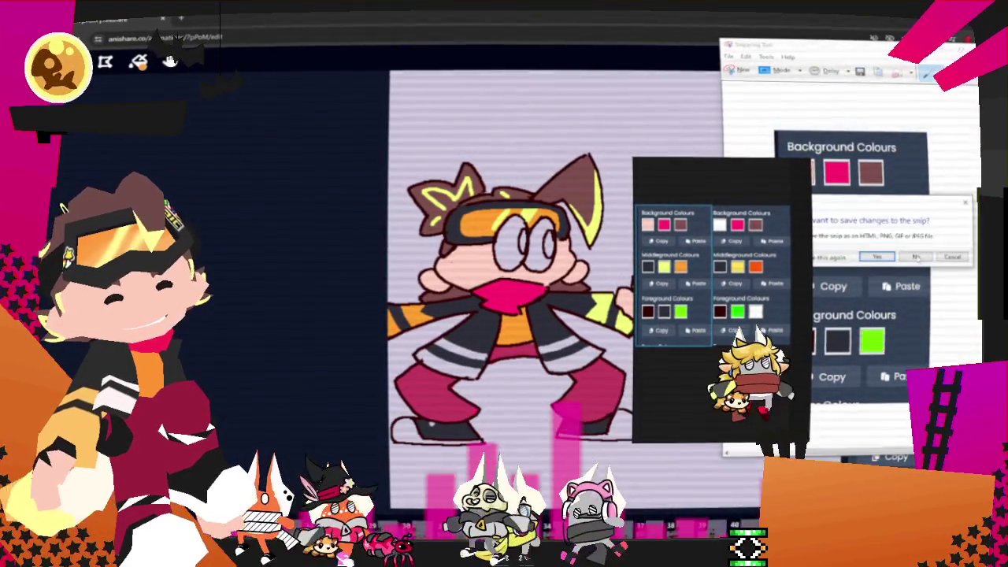
pyautogui.click(787, 267)
pyautogui.moveTo(679, 307); pyautogui.dragTo(833, 278)
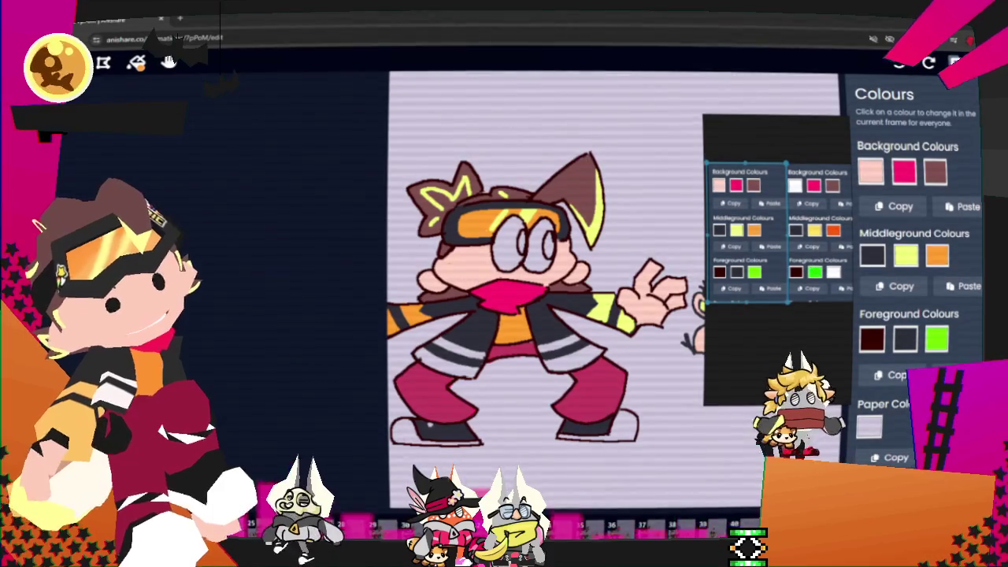
# Set the first background swatch to the reference's pale pink skin tone
pyautogui.press('space')
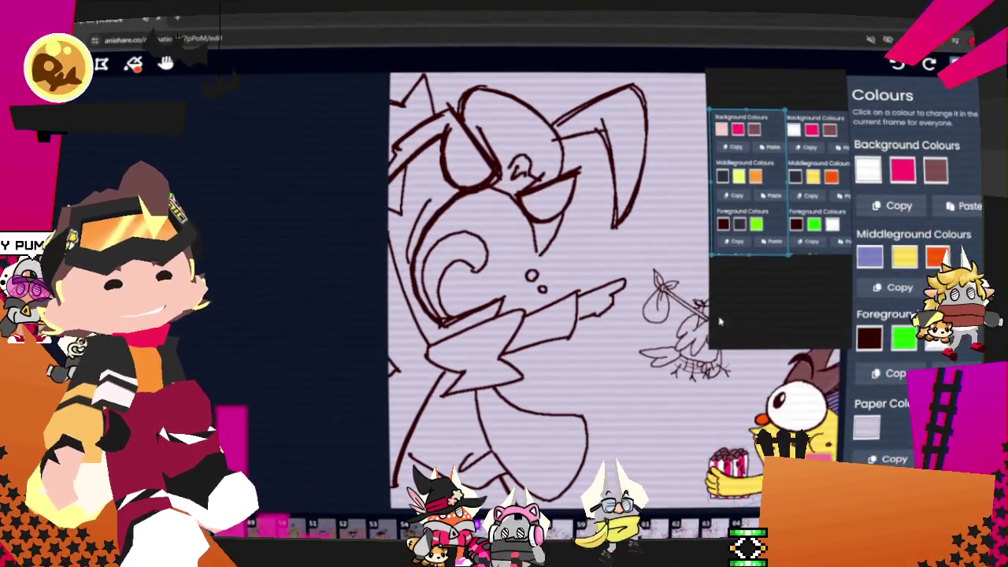
pyautogui.moveTo(712, 246); pyautogui.dragTo(775, 260)
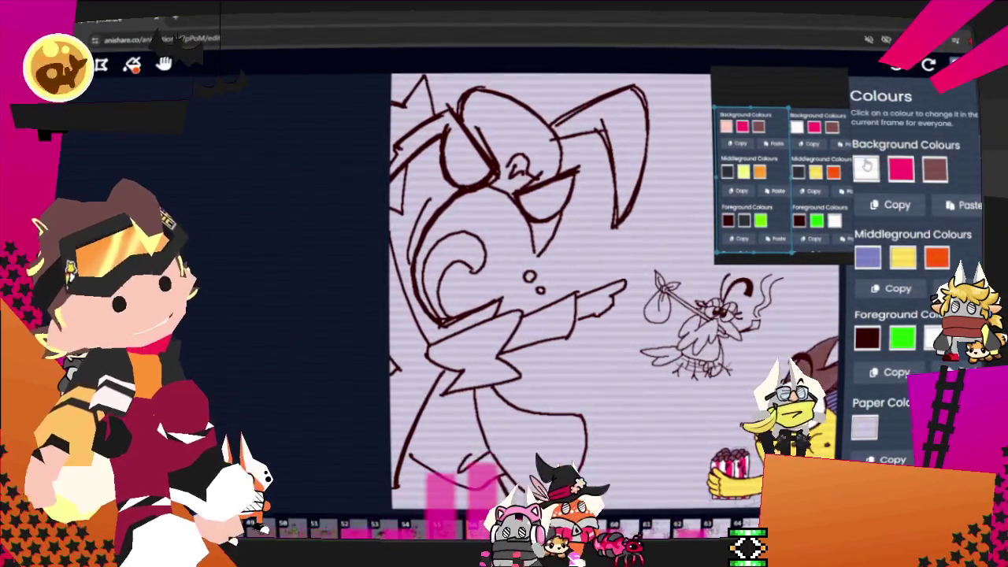
pyautogui.click(865, 169)
pyautogui.click(864, 268)
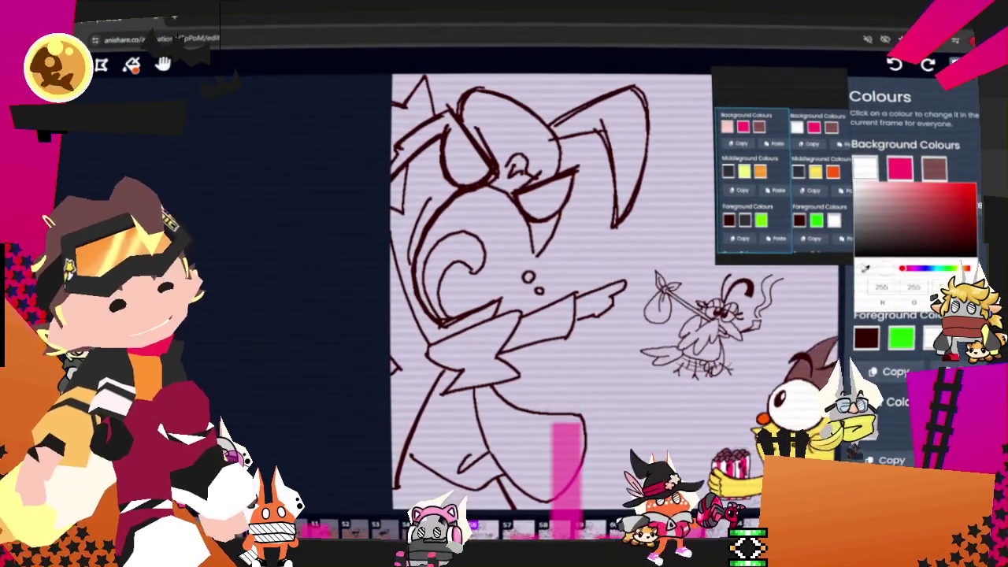
pyautogui.click(727, 127)
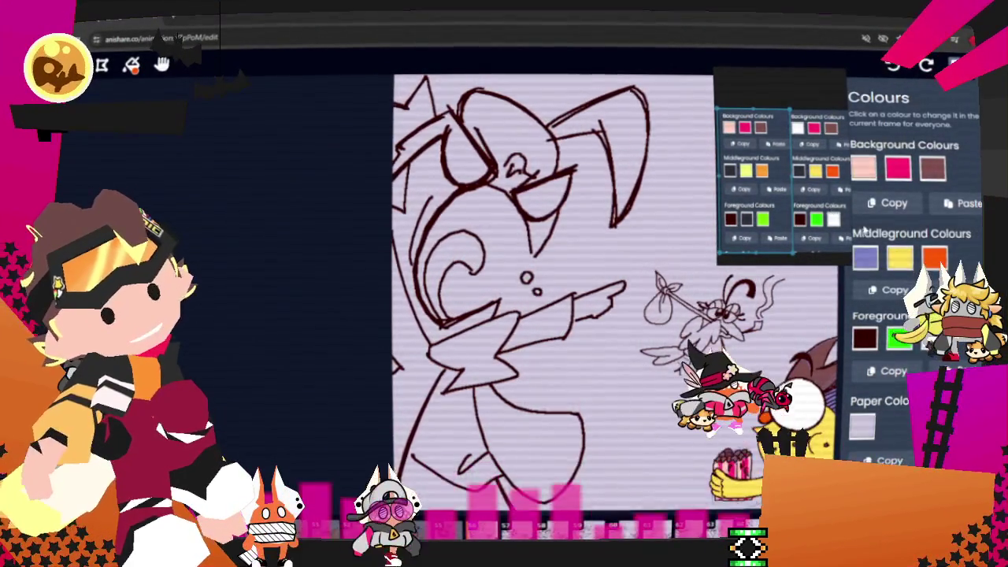
# Retune the middleground swatches, turning the blue dark and the yellow golden yellow
pyautogui.click(935, 263)
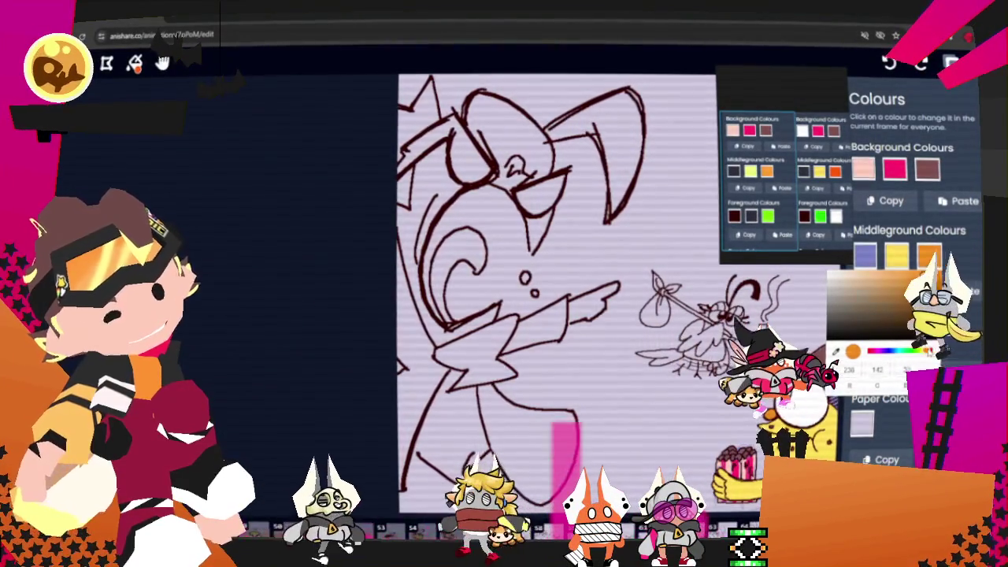
pyautogui.click(865, 254)
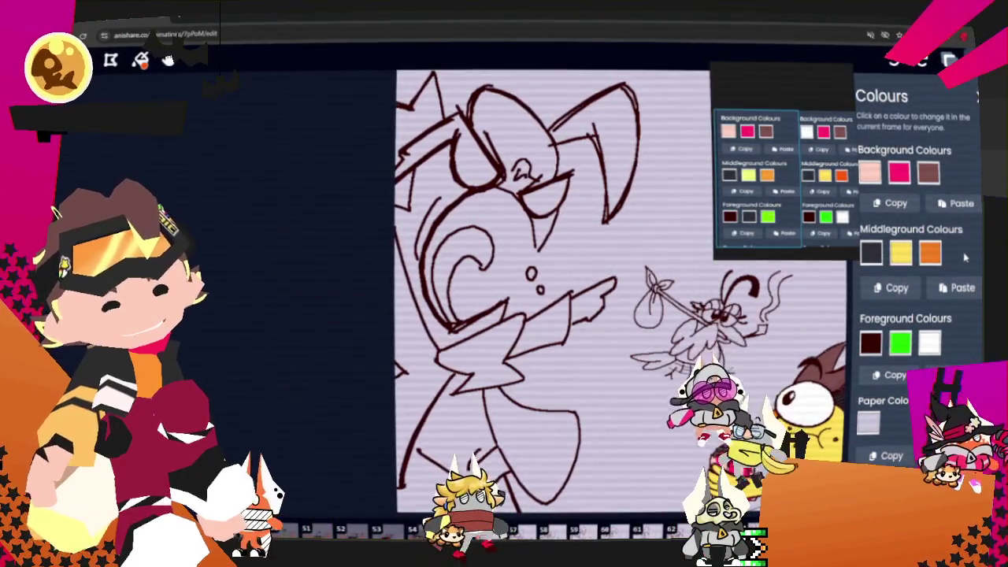
pyautogui.click(901, 252)
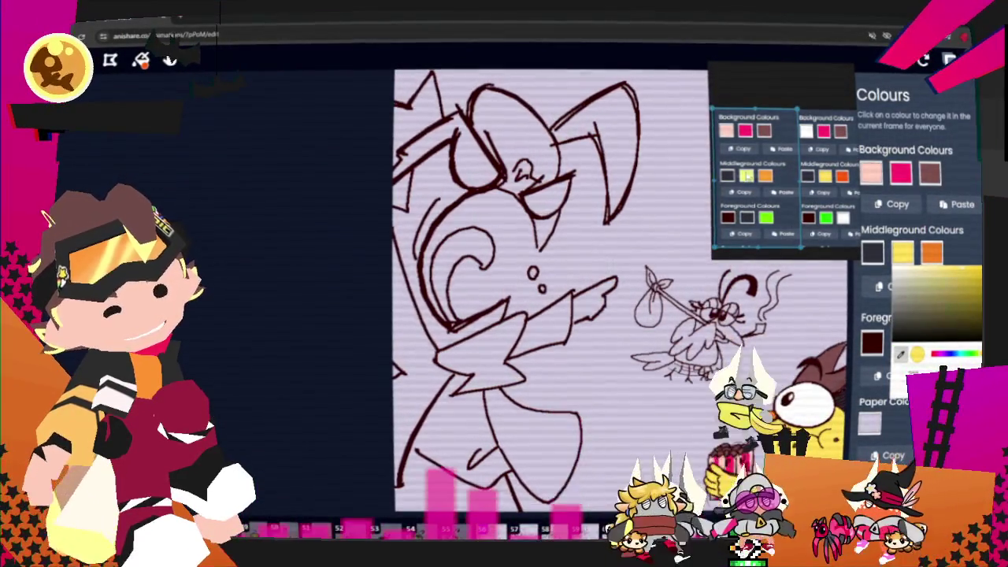
pyautogui.click(904, 254)
pyautogui.click(905, 258)
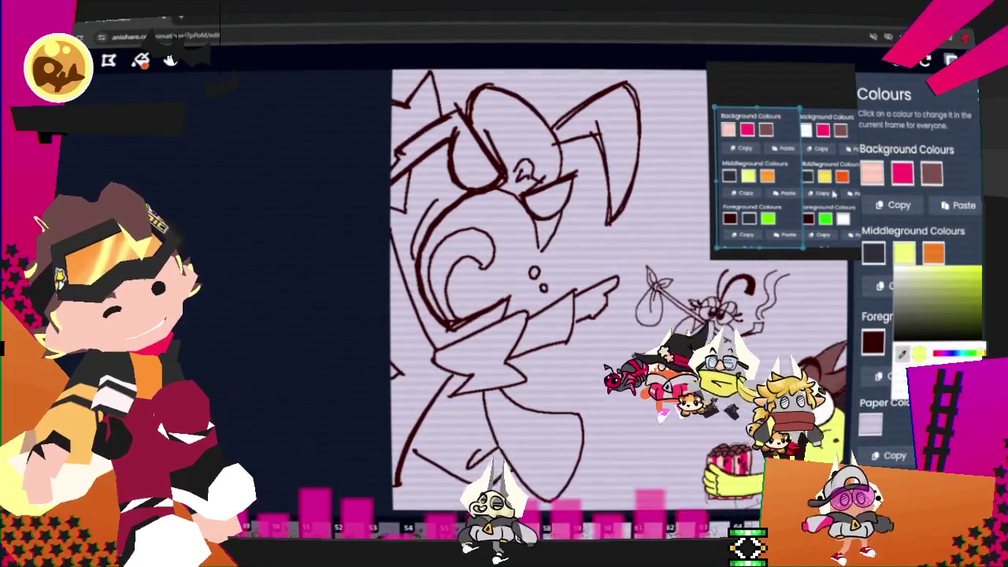
pyautogui.click(903, 253)
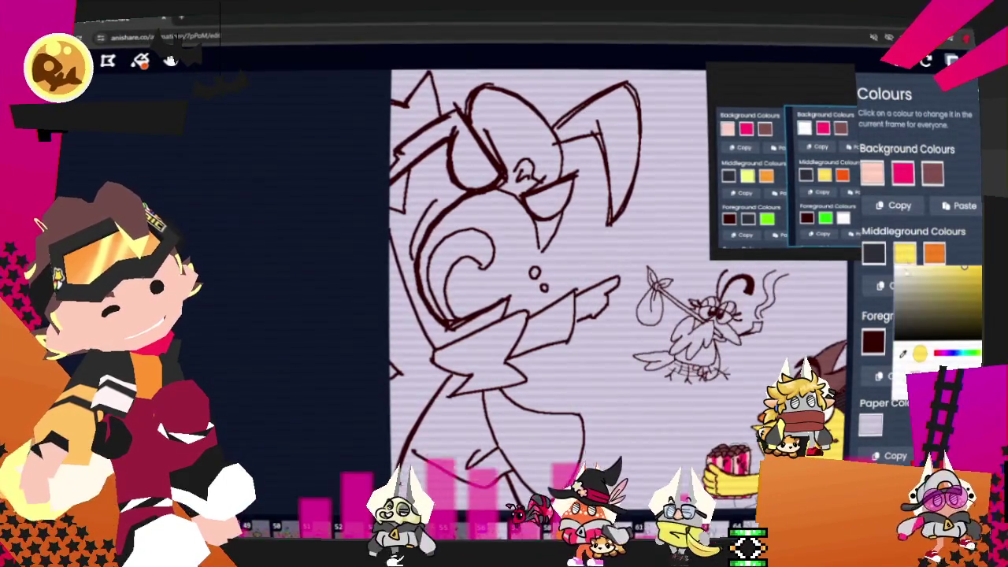
pyautogui.click(960, 253)
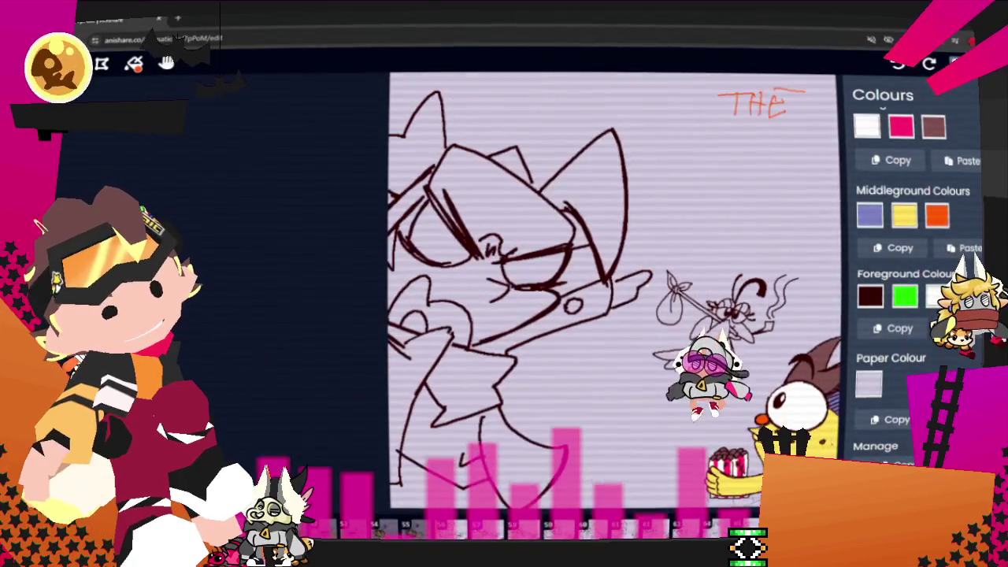
# Step five frames forward and three back to the bug frame, then edit the foreground colours
pyautogui.press('Right')
pyautogui.press('Right')
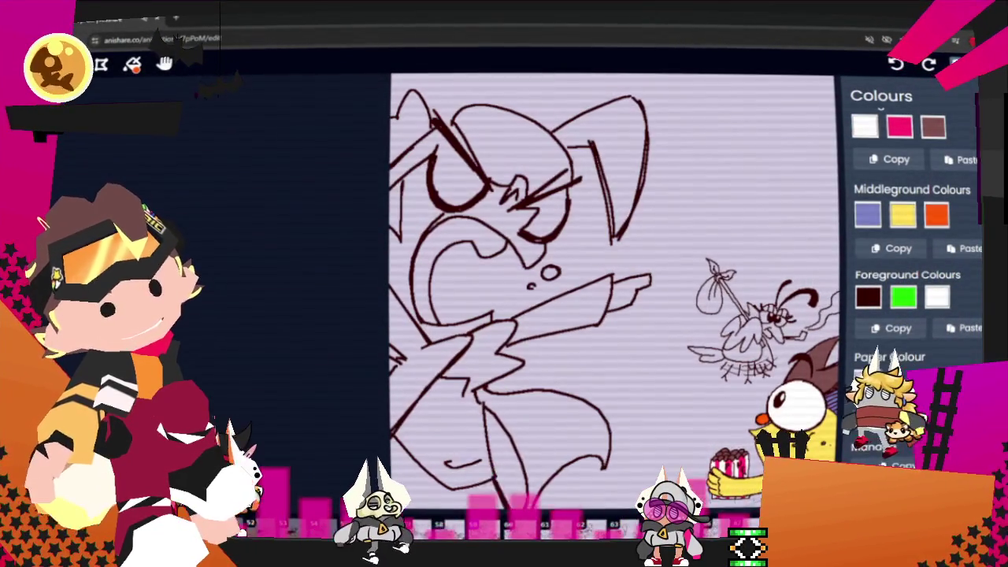
pyautogui.press('Right')
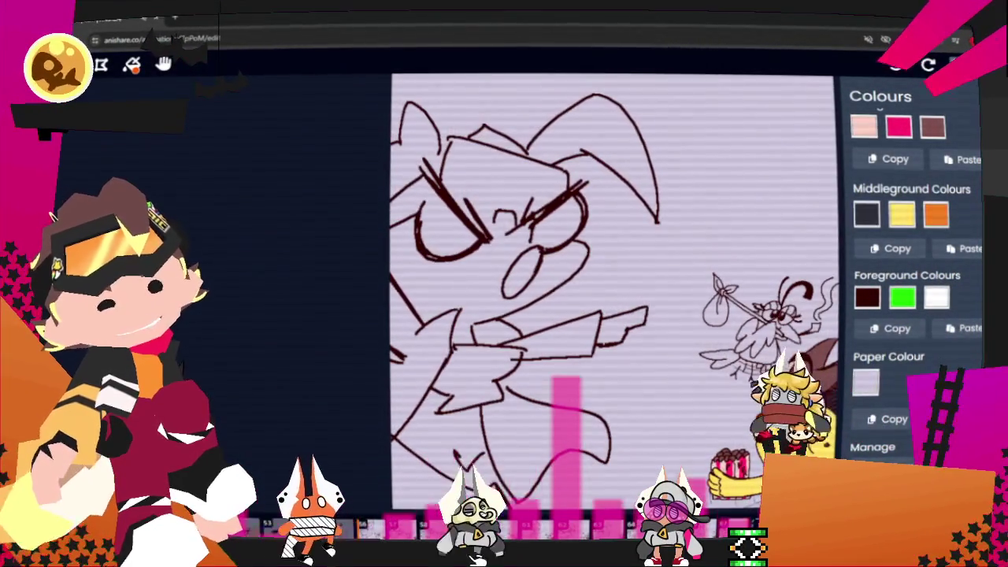
pyautogui.press('Right')
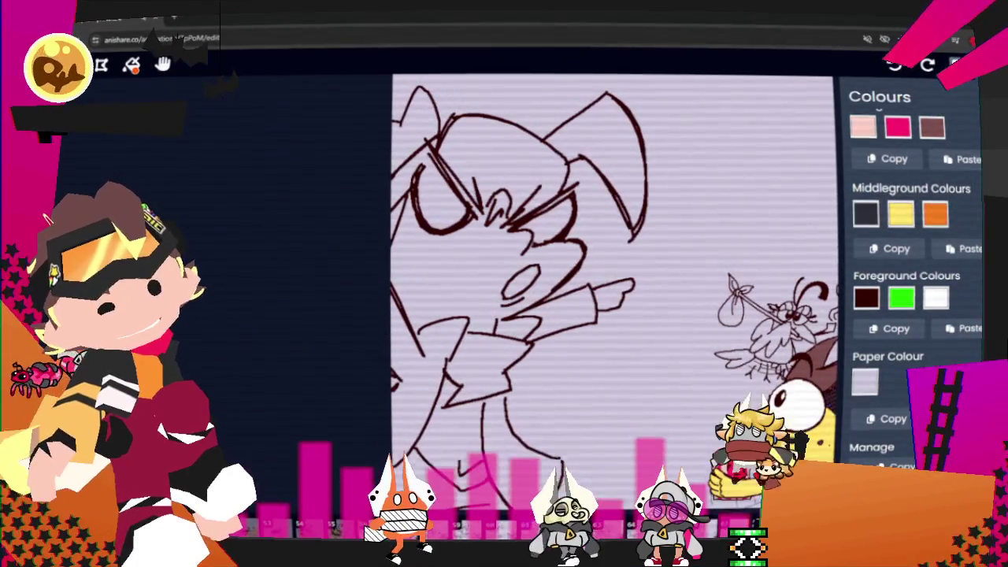
pyautogui.press('Right')
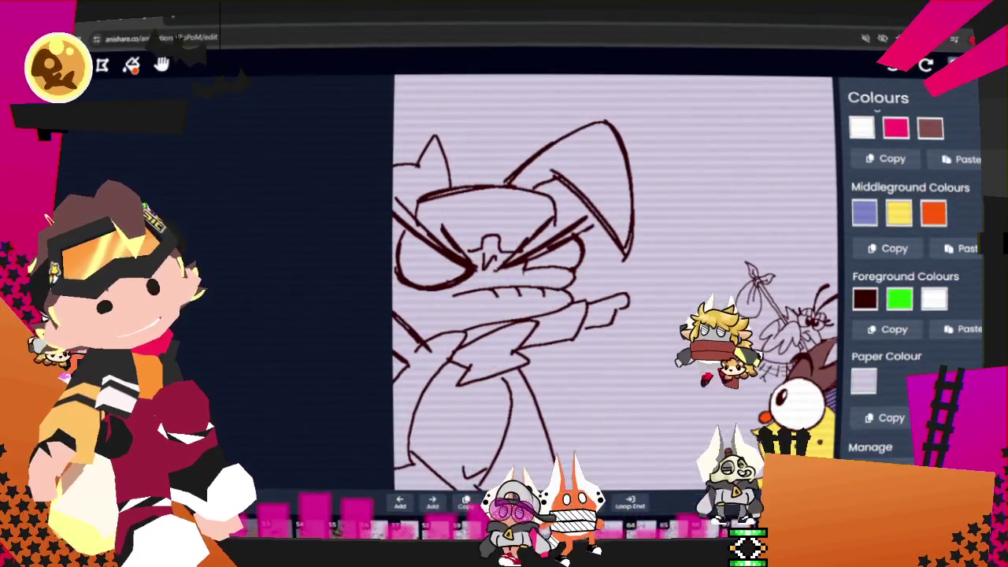
pyautogui.press('Right')
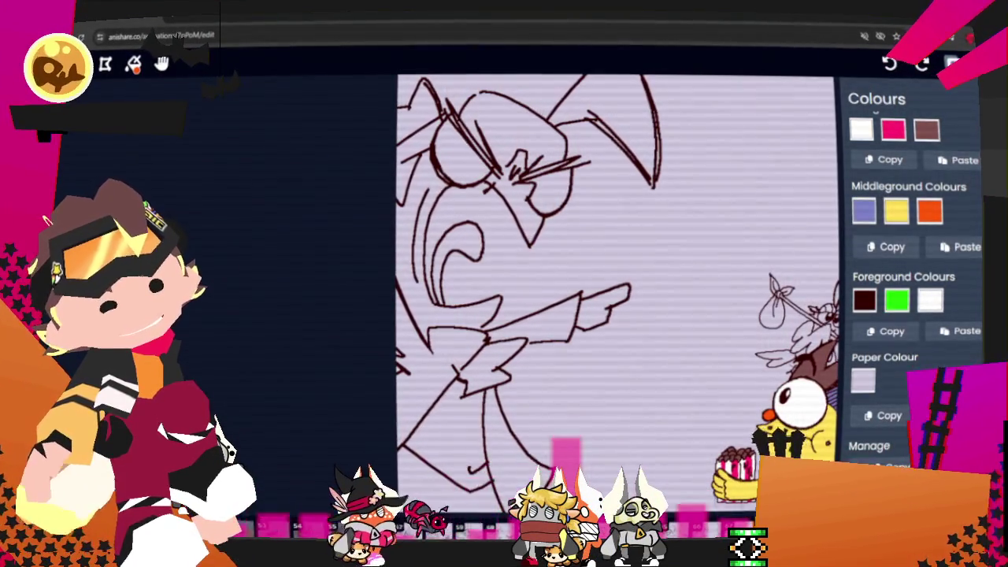
pyautogui.press('Left')
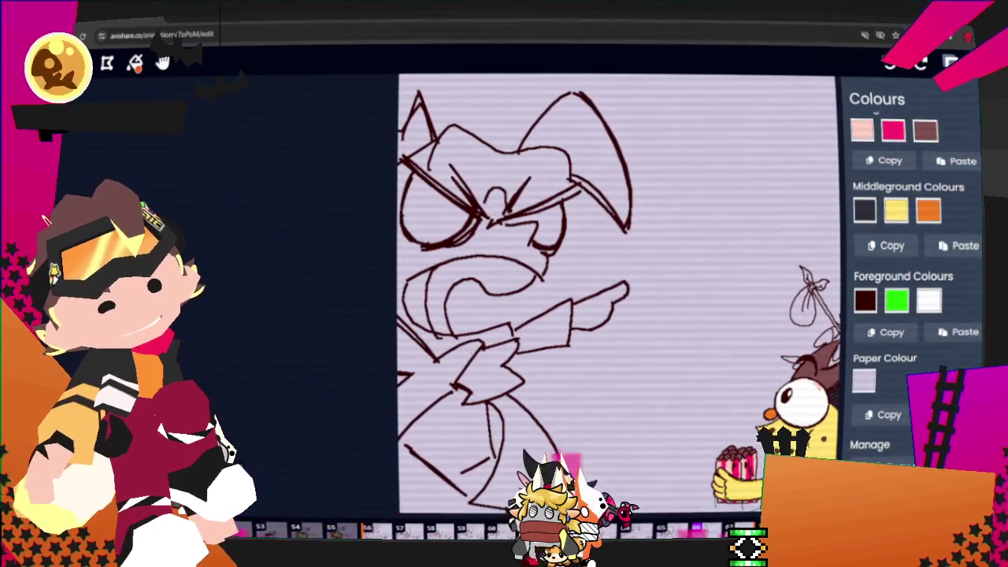
pyautogui.press('Left')
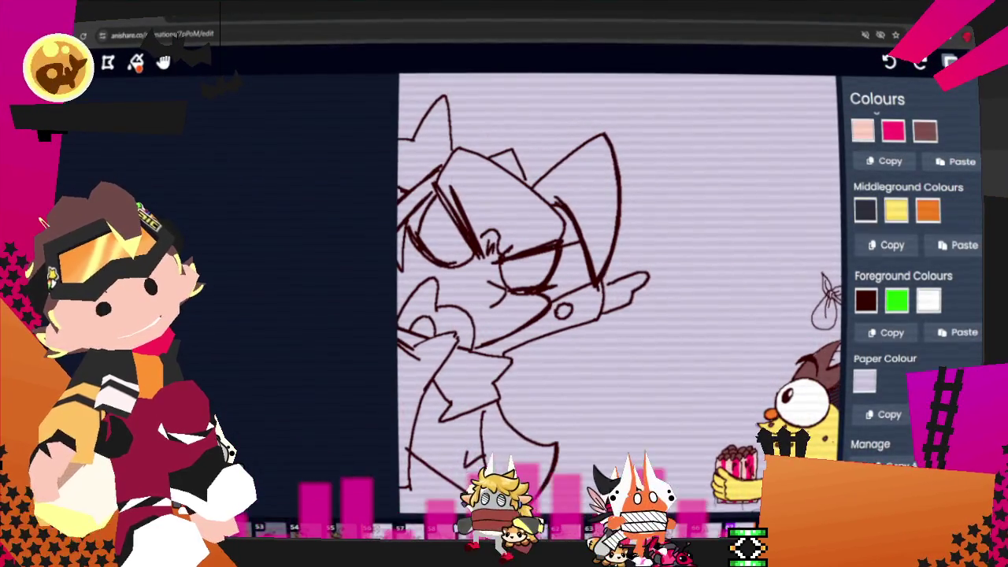
pyautogui.press('Left')
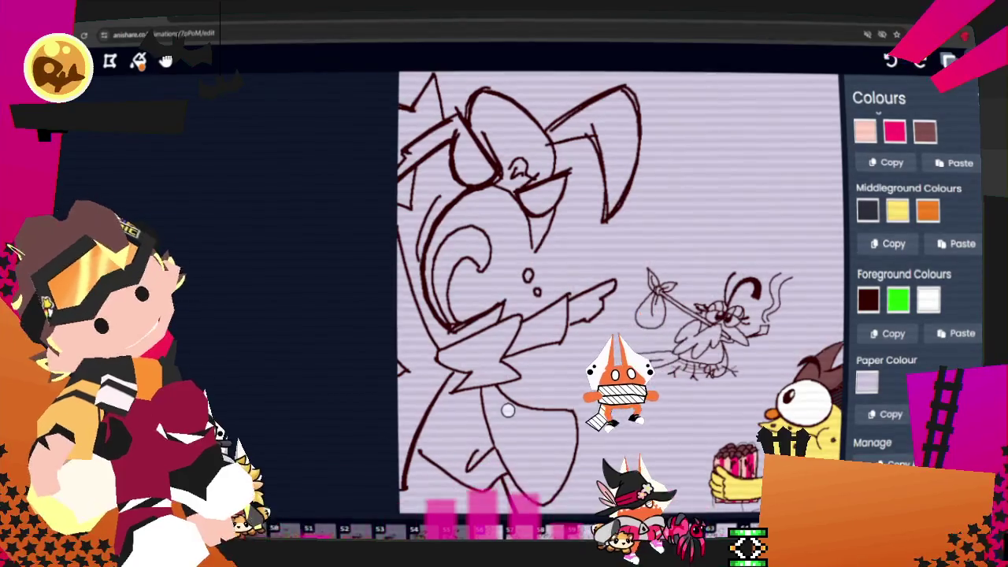
pyautogui.click(868, 299)
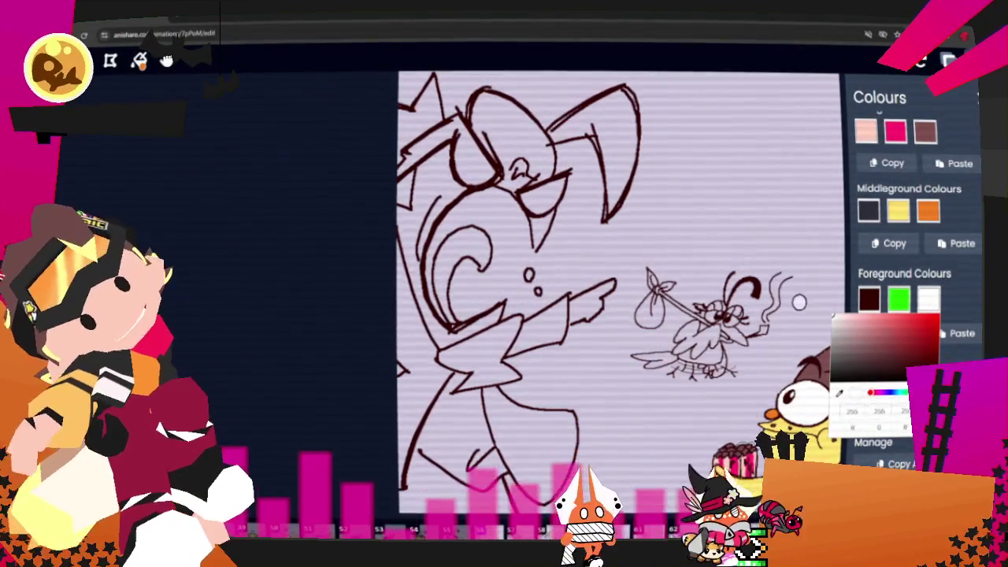
# Make the Foreground layer active, switch to the Bucket fill, and go to the angry open-mouth frame
pyautogui.press('Escape')
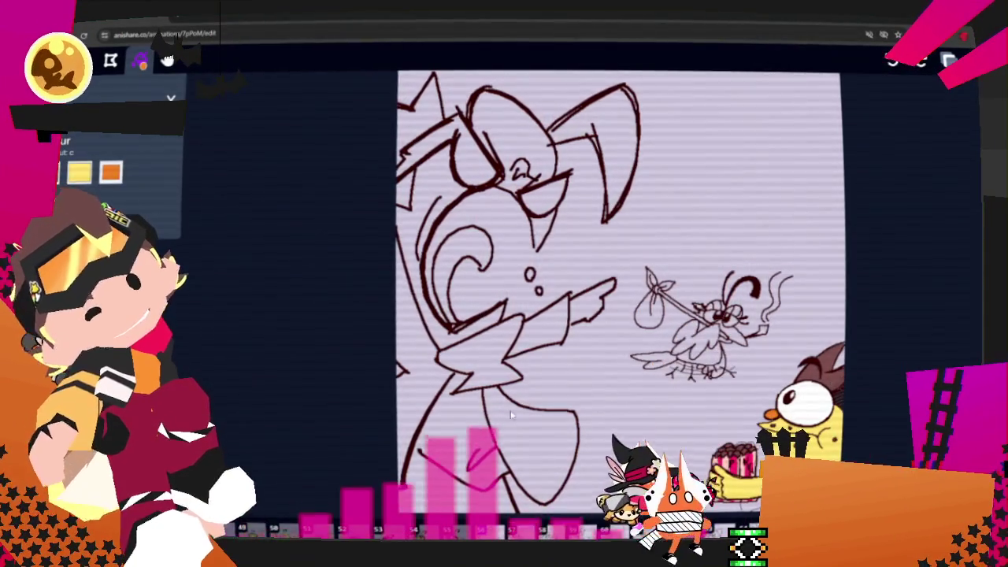
pyautogui.press('l')
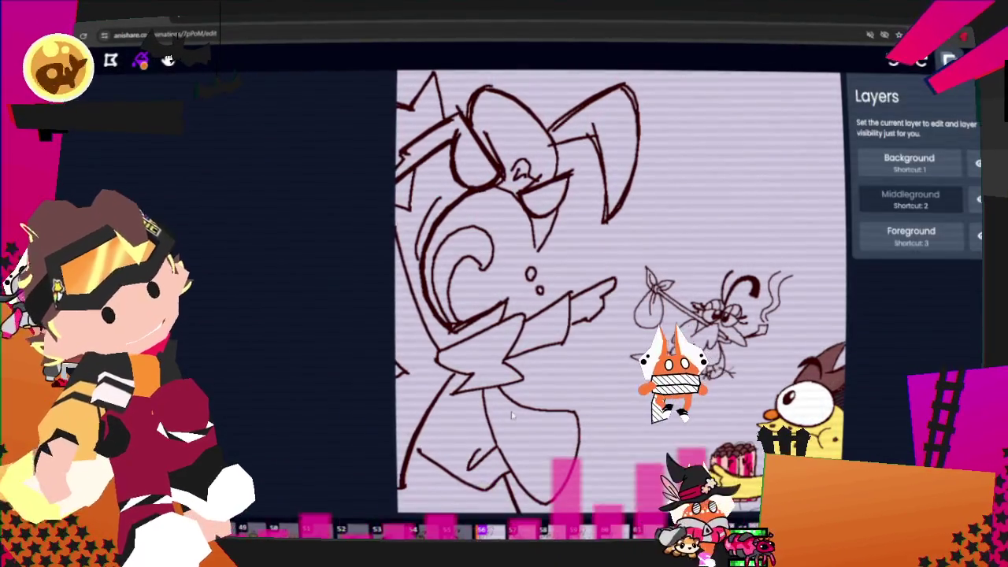
pyautogui.press('3')
pyautogui.press('l')
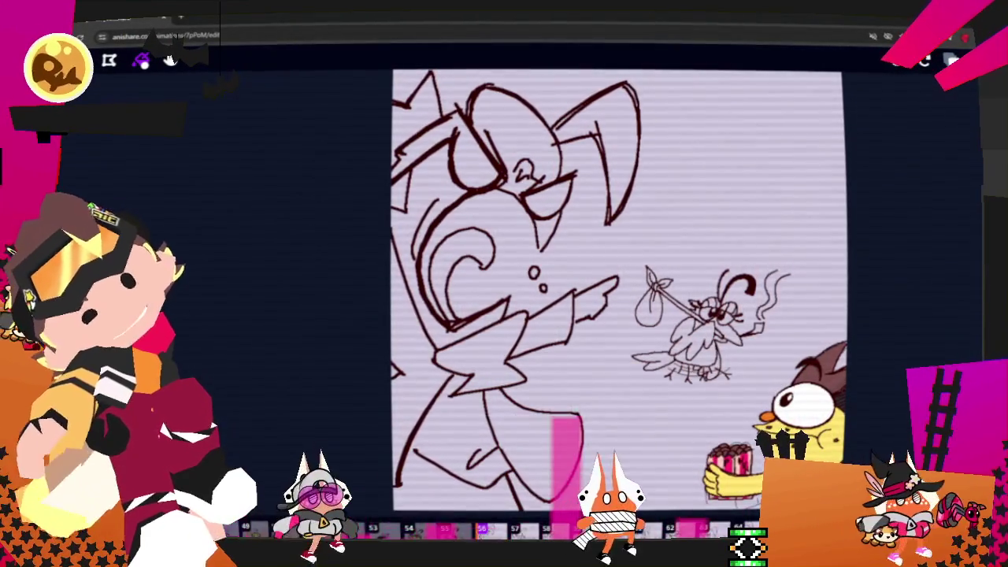
pyautogui.press('g')
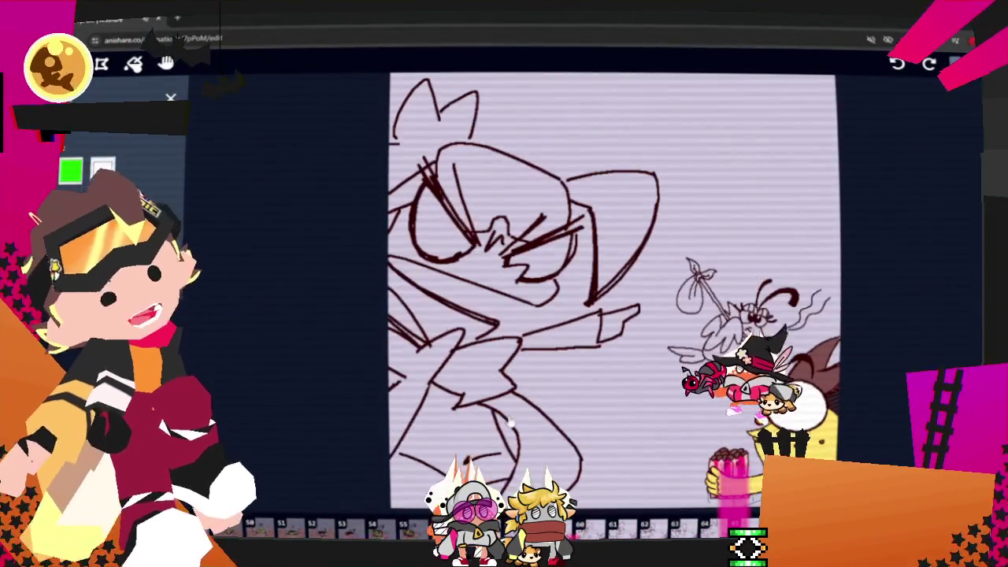
pyautogui.press('Right')
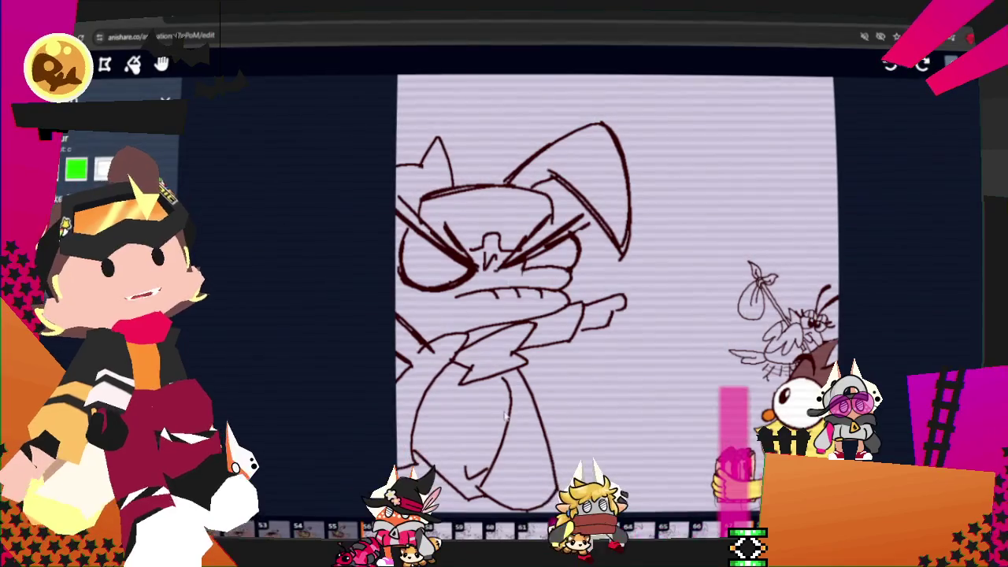
pyautogui.press('e')
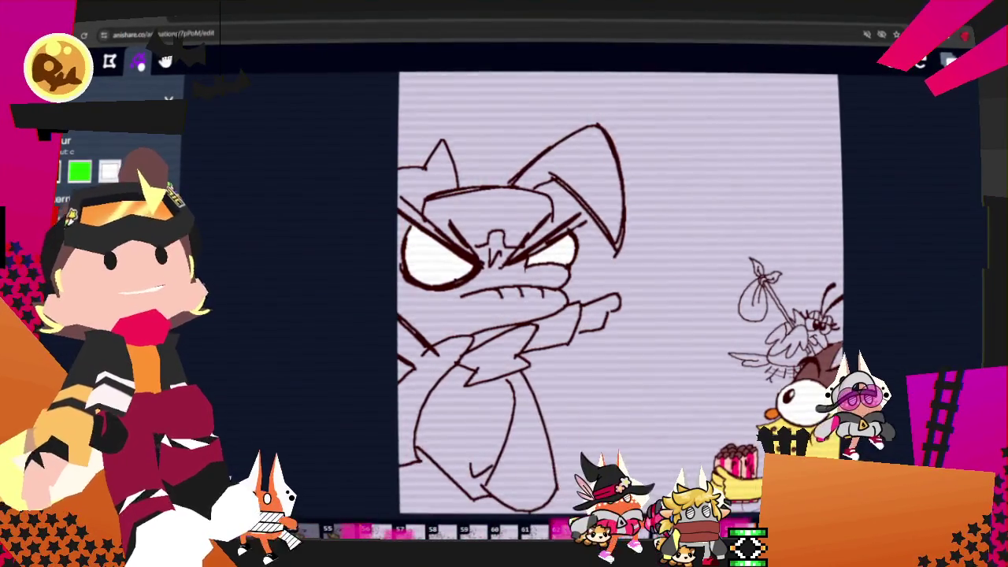
# Step forward eight frames and remove the white fill from the eye
pyautogui.press('Right')
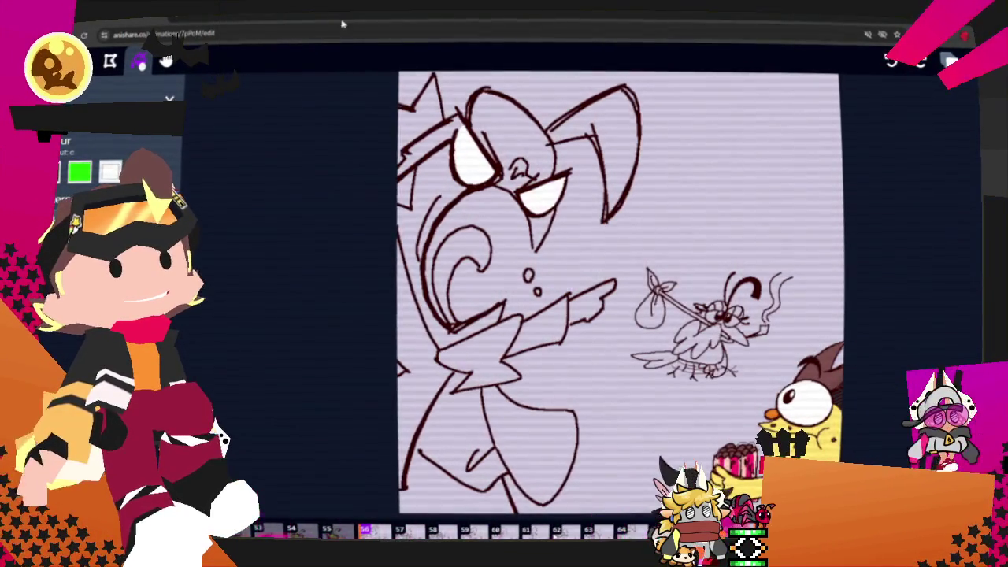
pyautogui.press('Right')
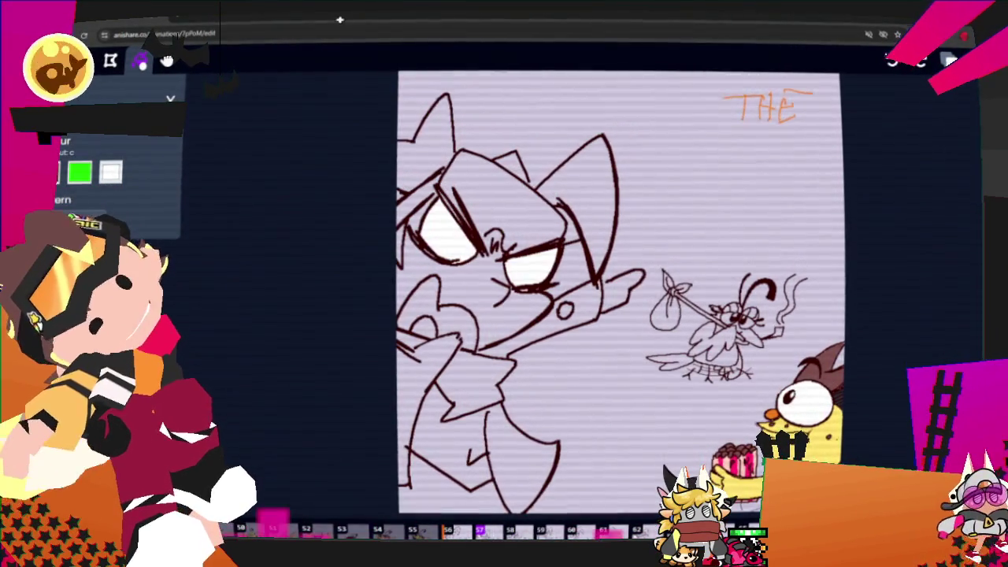
pyautogui.press('Right')
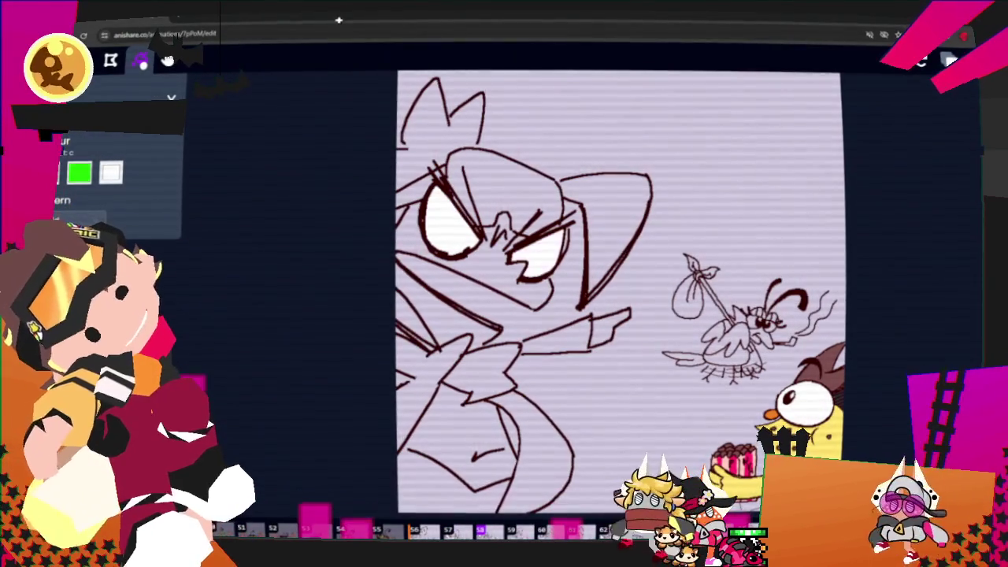
pyautogui.press('Right')
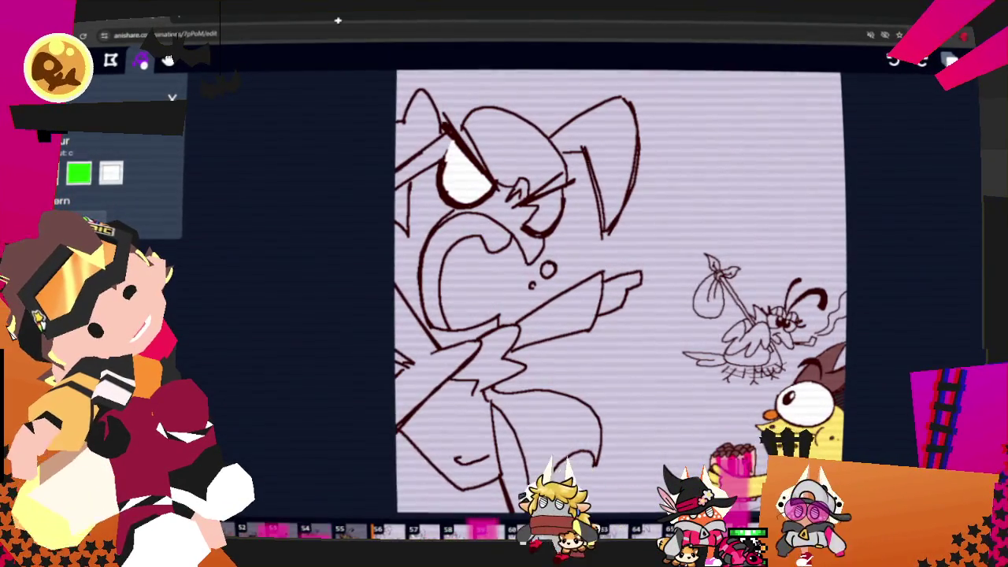
pyautogui.press('Right')
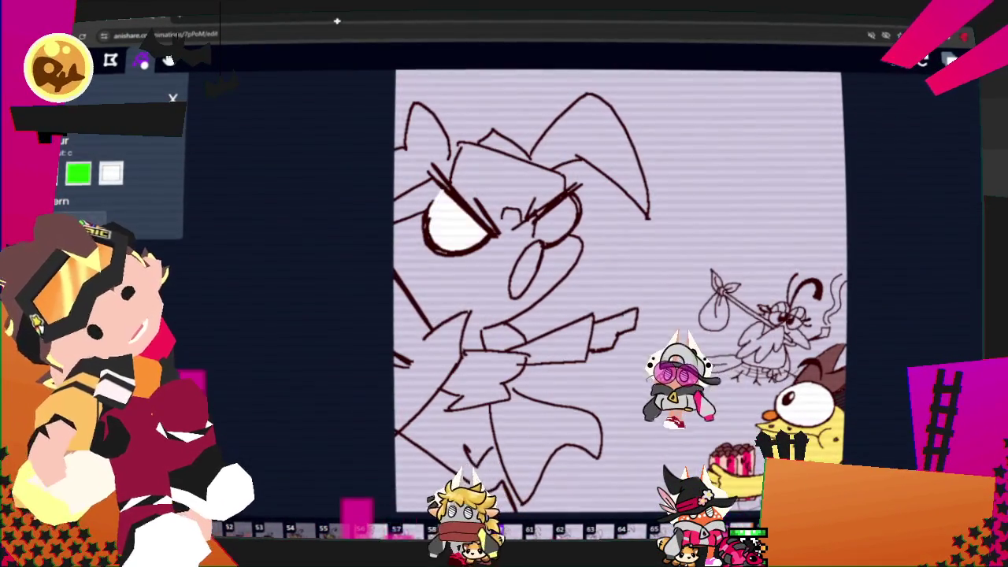
pyautogui.press('Right')
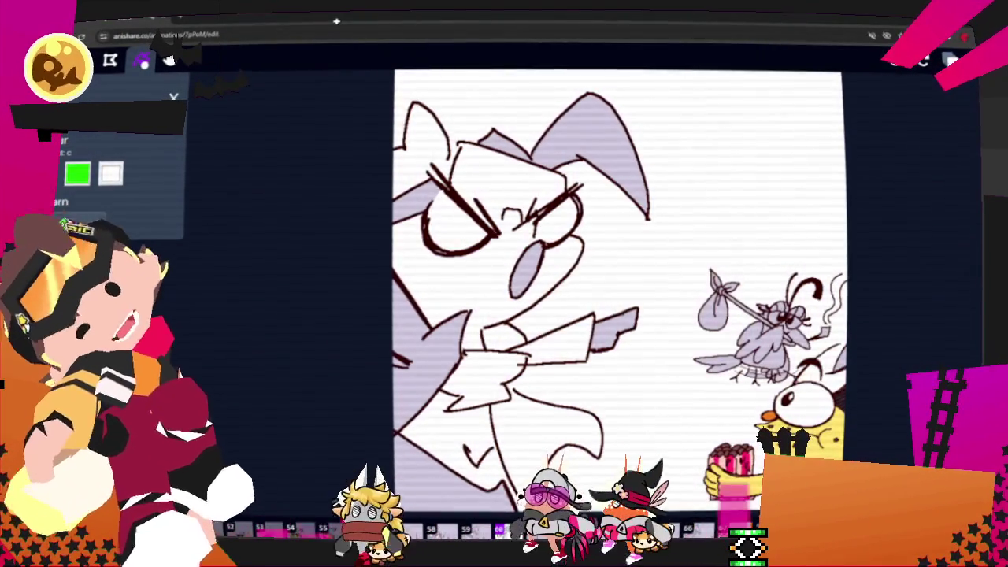
pyautogui.press('Right')
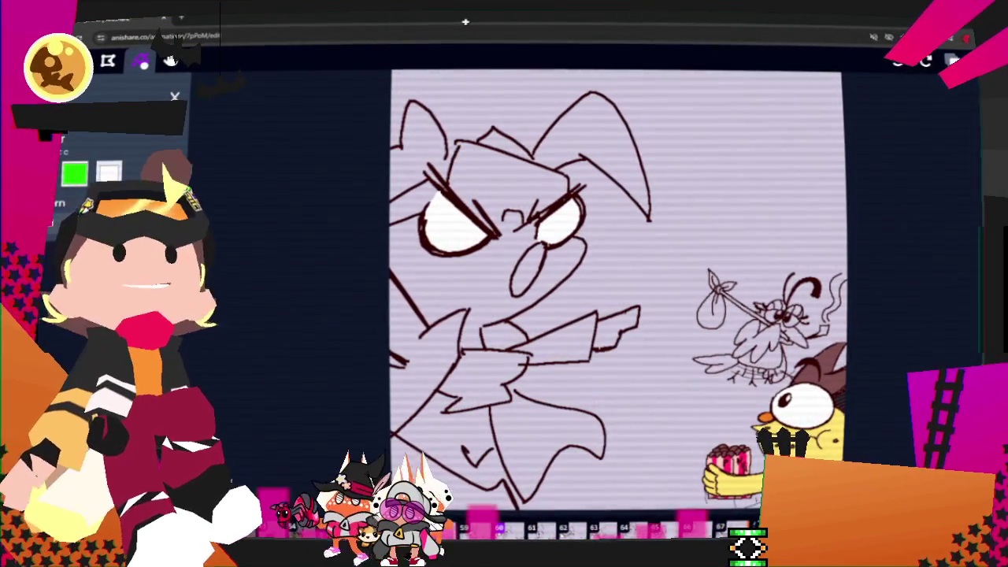
pyautogui.press('Right')
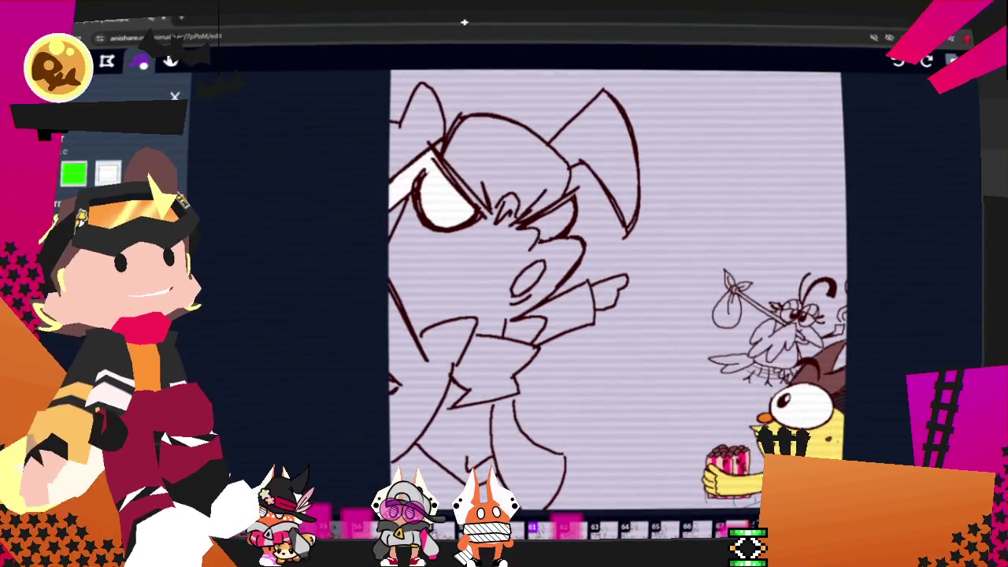
pyautogui.press('e')
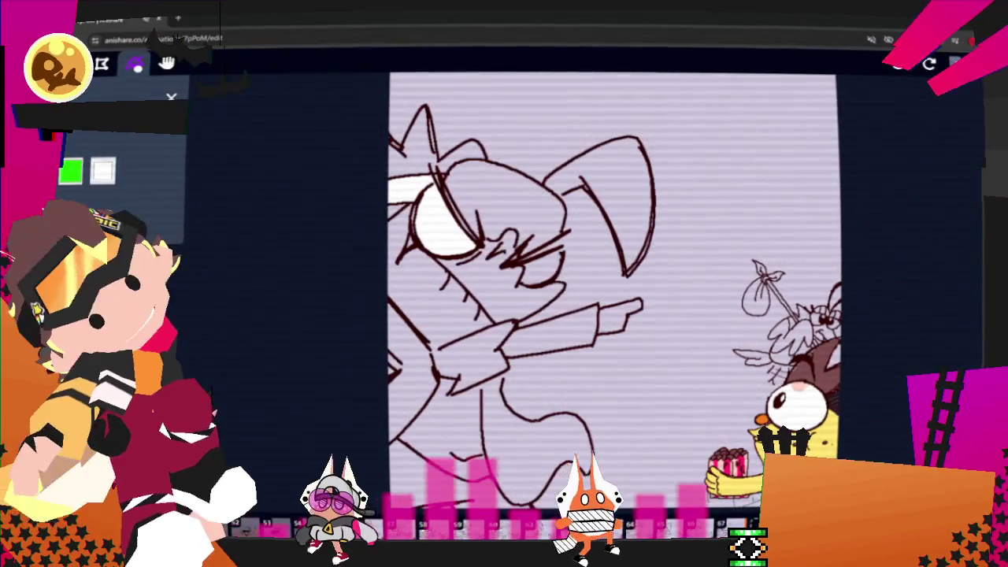
pyautogui.click(436, 185)
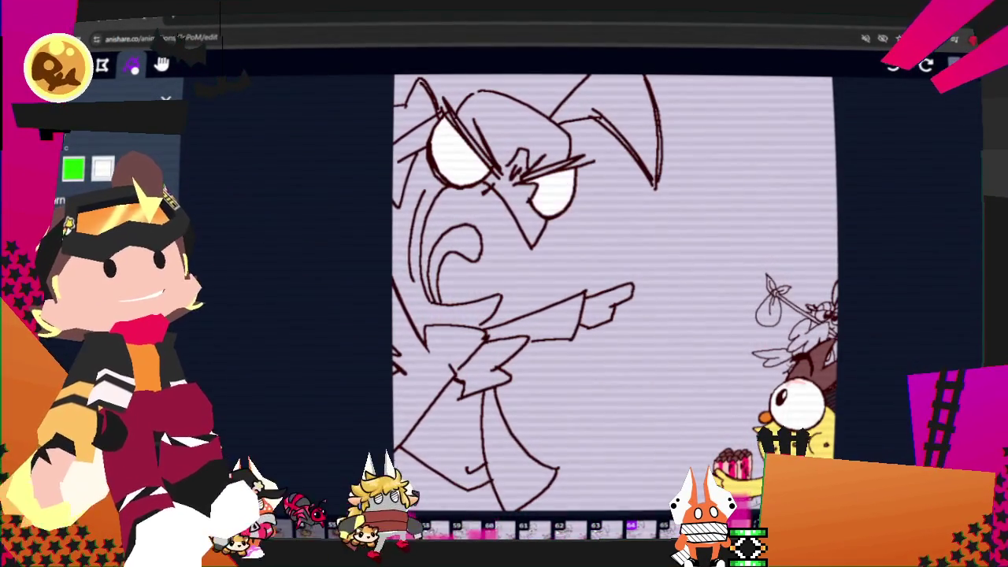
# Advance two more frames and check layers 3 and 1 in the Layers list
pyautogui.press('Right')
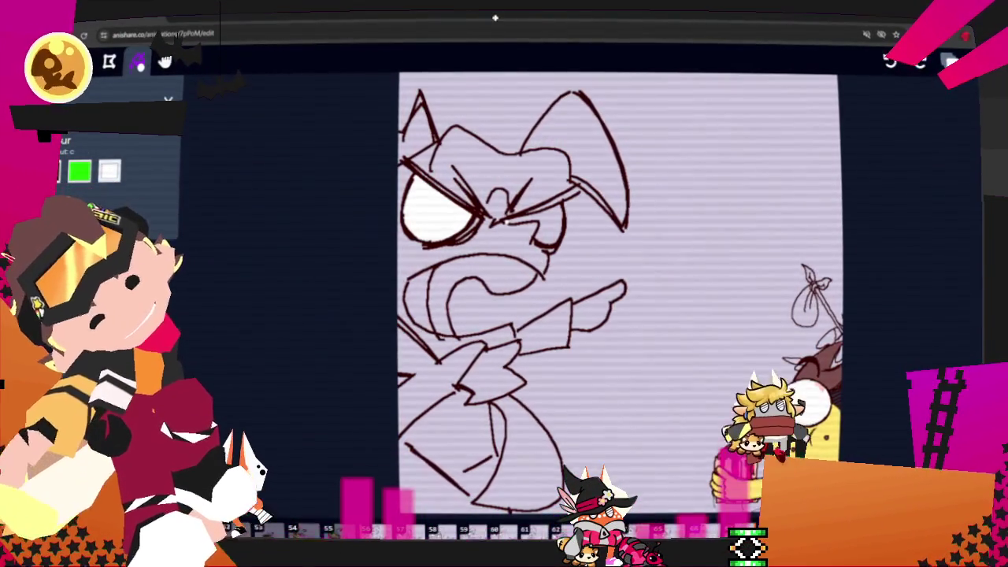
pyautogui.press('Right')
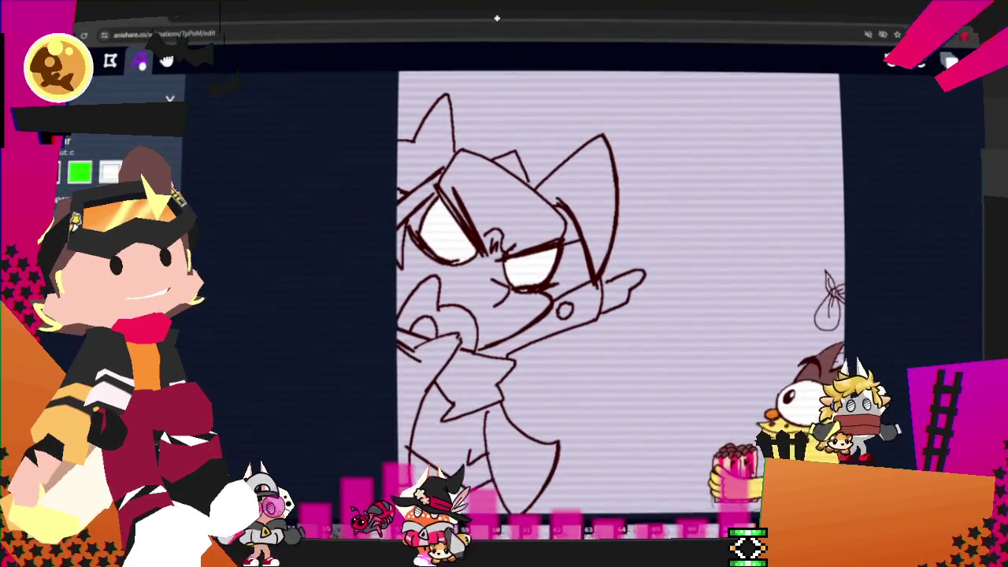
pyautogui.press('Right')
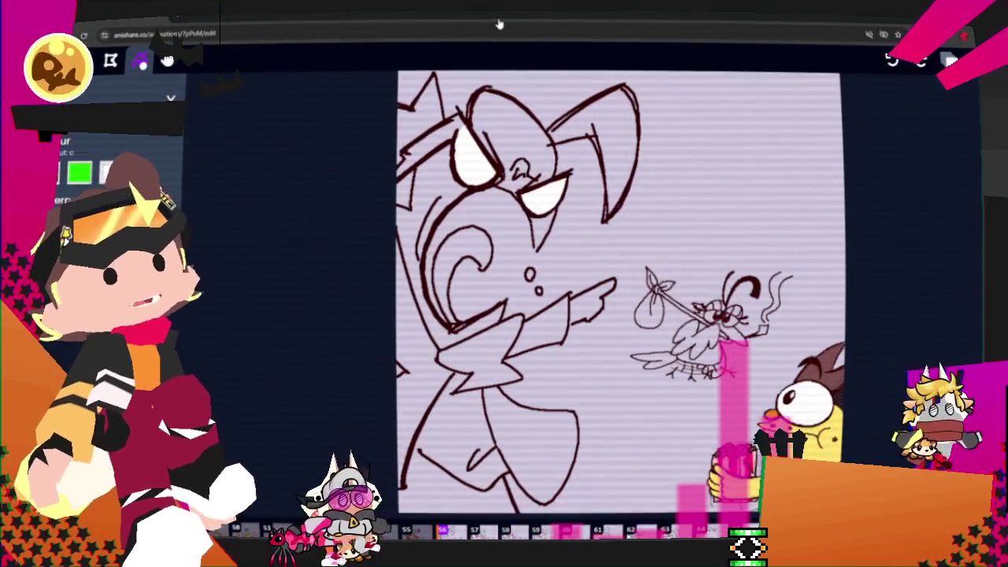
pyautogui.press('3')
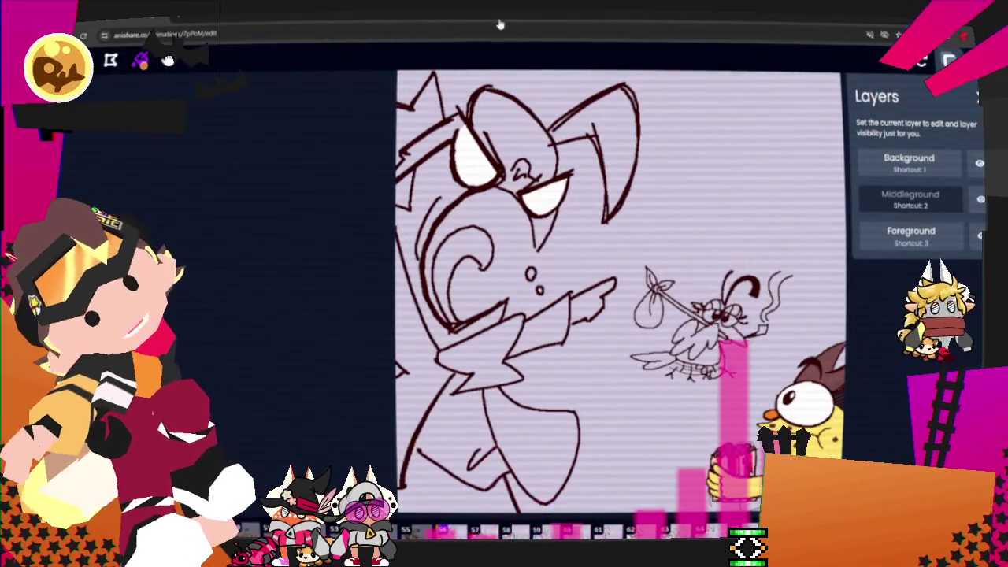
pyautogui.press('Escape')
pyautogui.press('1')
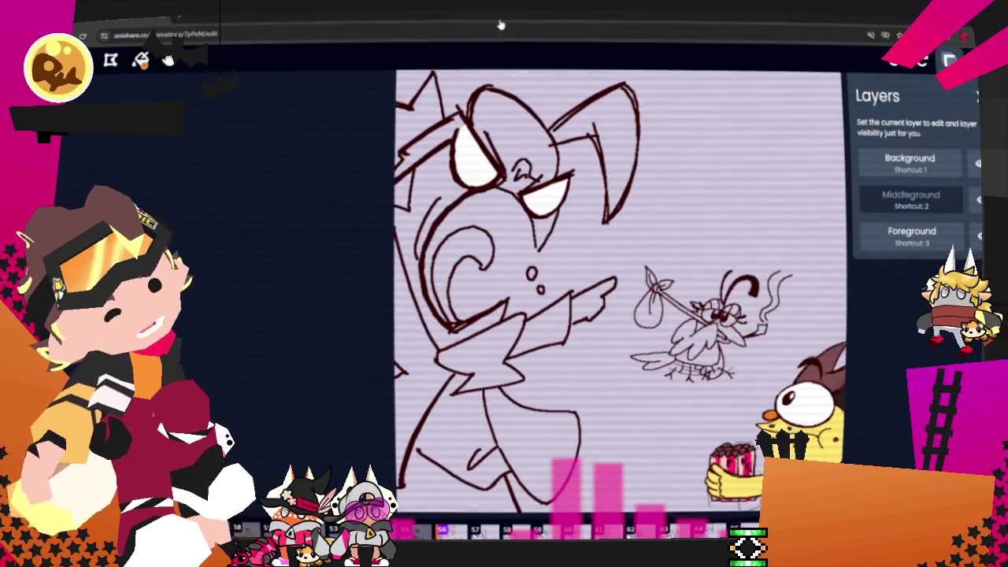
pyautogui.press('Escape')
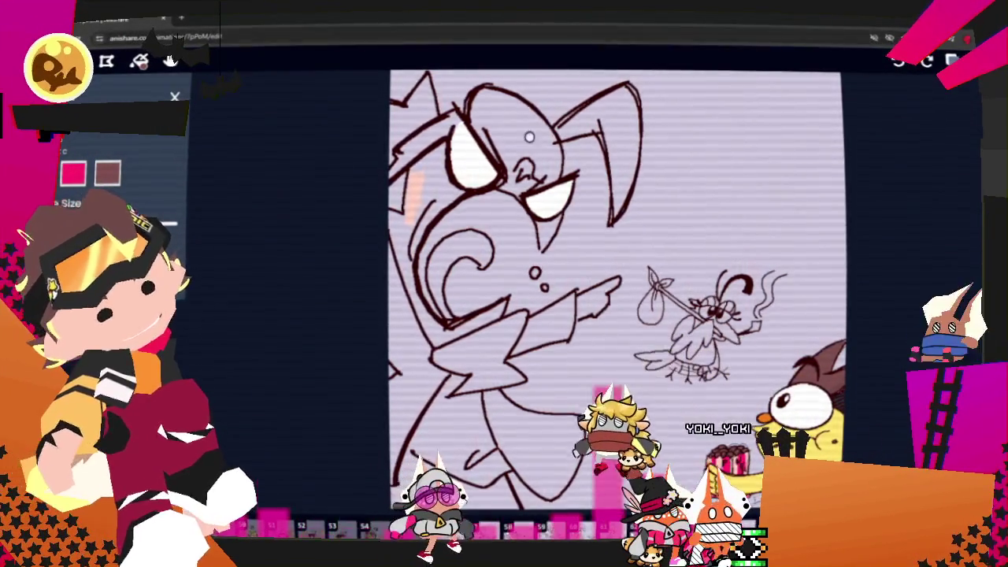
# Paint pale pink skin beside the eye and along the mouth and lip
pyautogui.scroll(1, 623, 190)
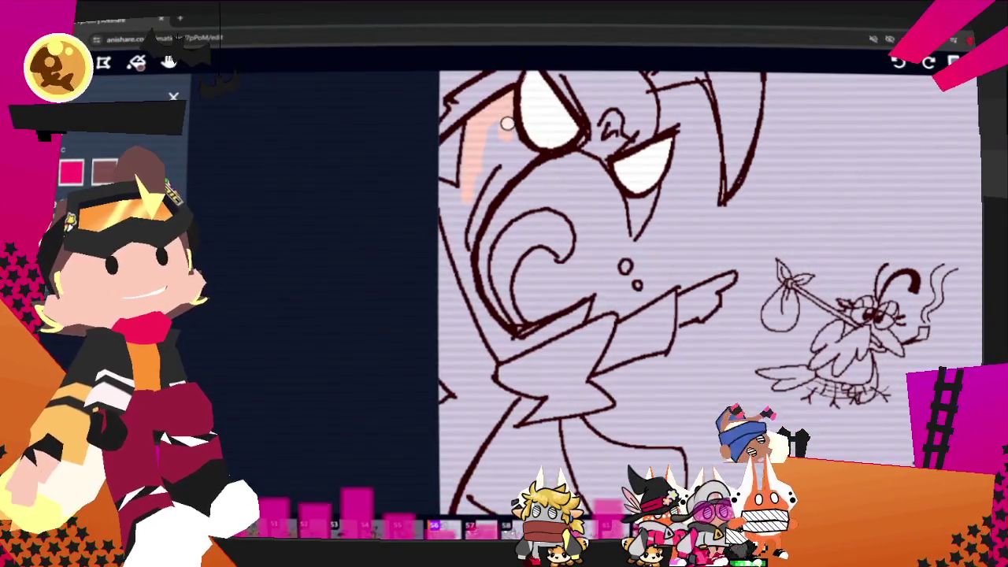
pyautogui.moveTo(507, 128); pyautogui.dragTo(472, 159)
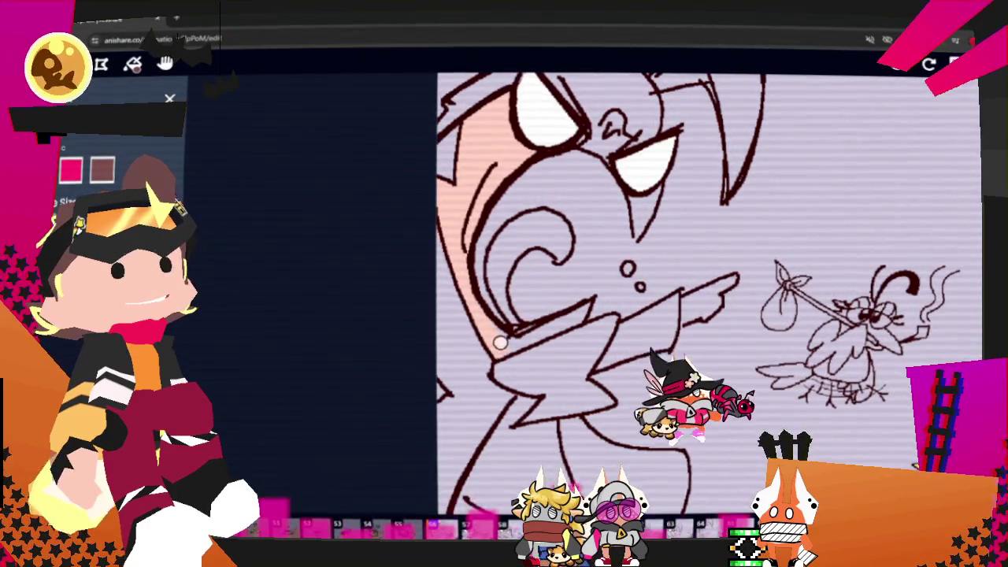
pyautogui.moveTo(499, 341); pyautogui.dragTo(572, 315)
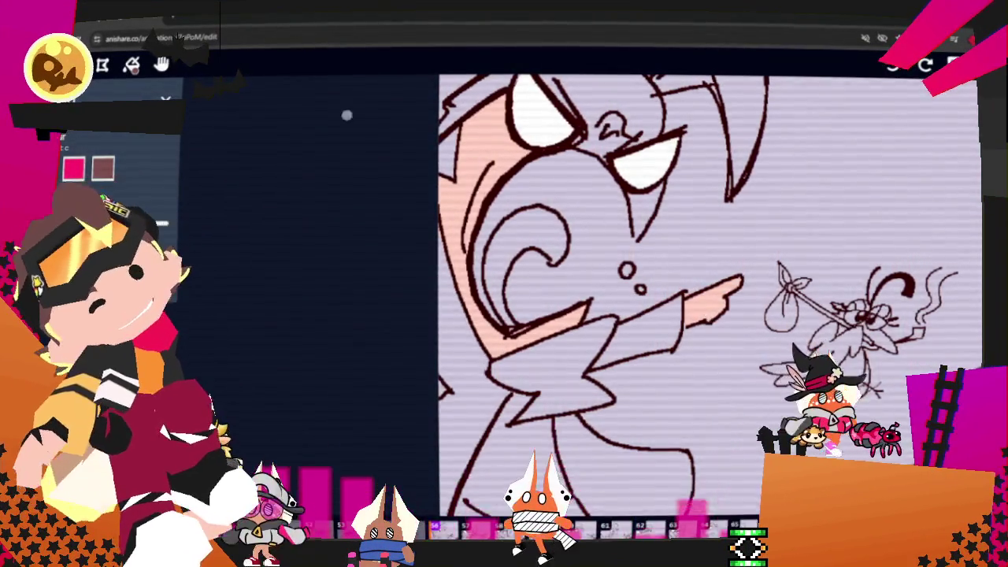
# Zoom in, return to the brush, and paint the top-left hair tuft brown
pyautogui.click(161, 65)
pyautogui.scroll(1, 712, 323)
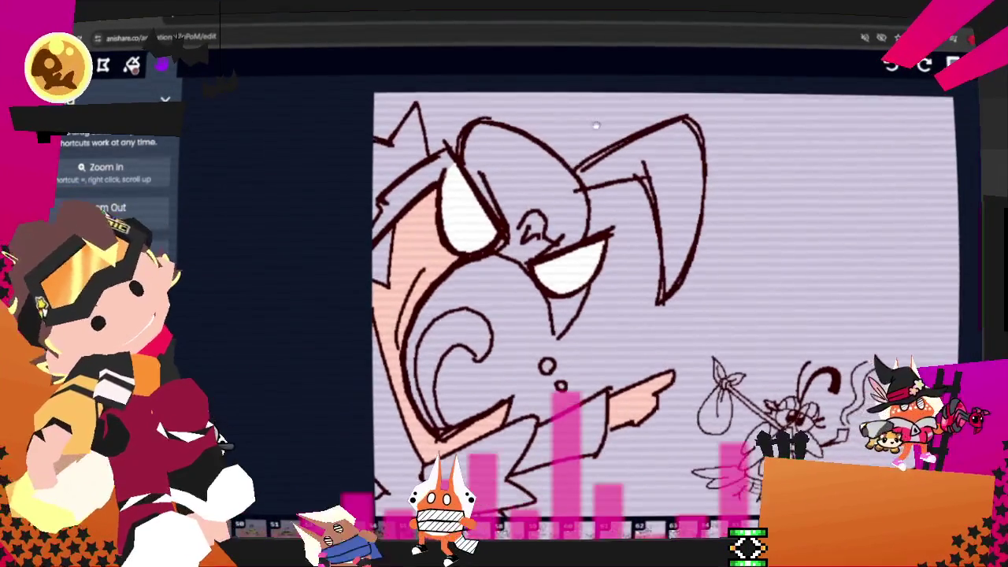
pyautogui.press('b')
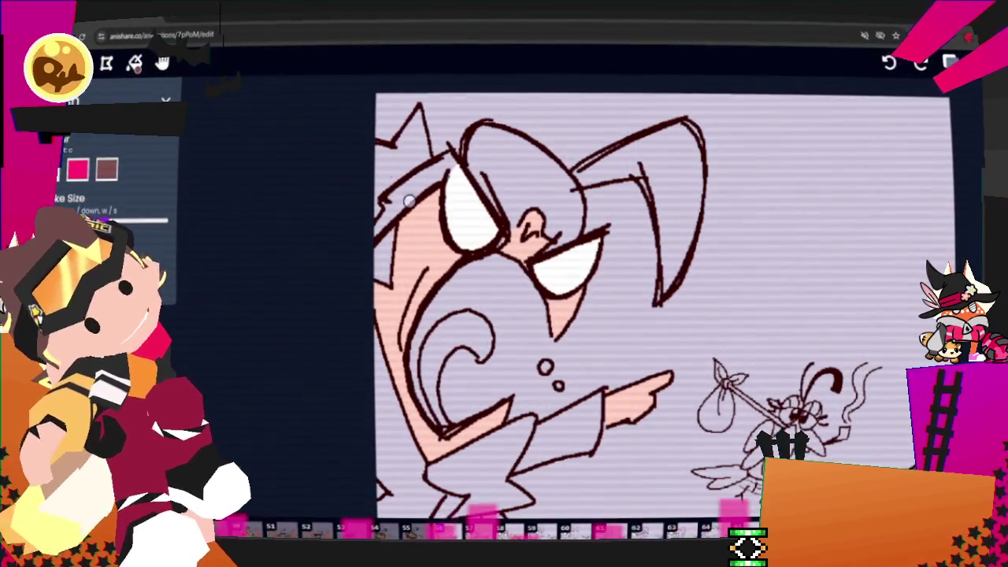
pyautogui.scroll(-3, 661, 307)
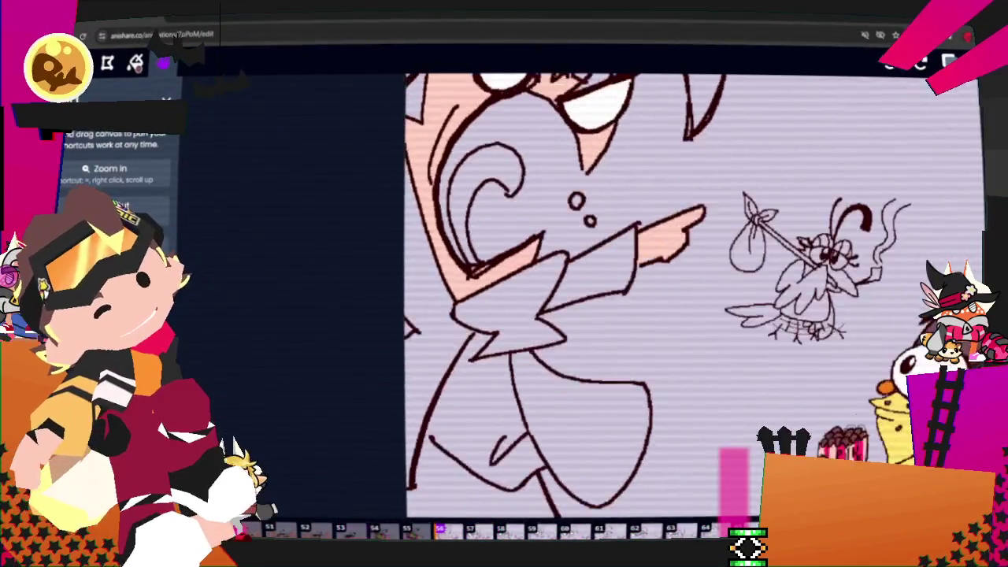
pyautogui.scroll(-2, 638, 299)
pyautogui.scroll(-1, 637, 299)
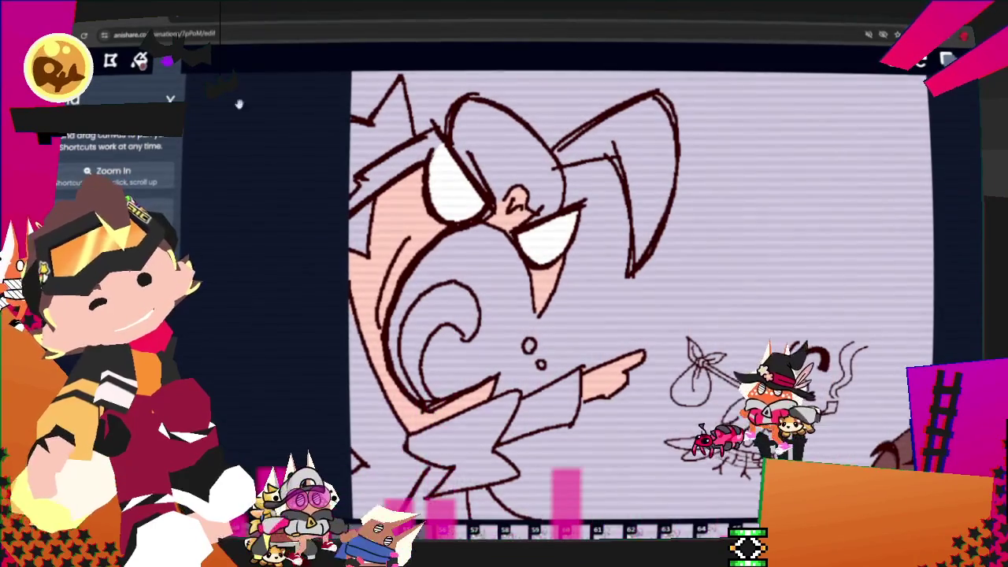
pyautogui.click(142, 61)
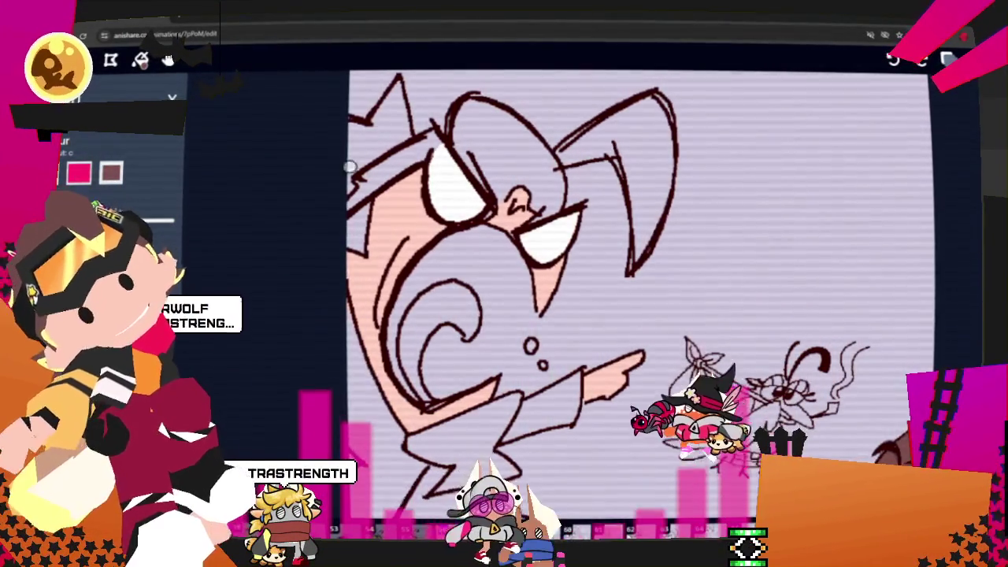
pyautogui.moveTo(350, 130)
pyautogui.mouseDown()
pyautogui.moveTo(395, 92)
pyautogui.moveTo(346, 180)
pyautogui.moveTo(355, 154)
pyautogui.mouseUp()
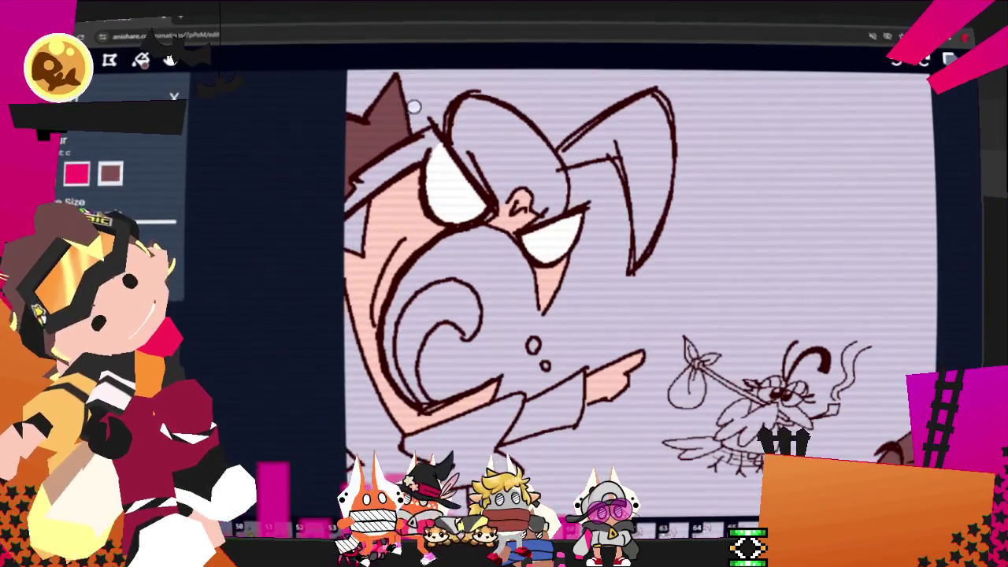
# Colour the top of the right ear brown, then pan down and paint the collar red
pyautogui.moveTo(560, 151)
pyautogui.mouseDown()
pyautogui.moveTo(656, 102)
pyautogui.moveTo(663, 178)
pyautogui.mouseUp()
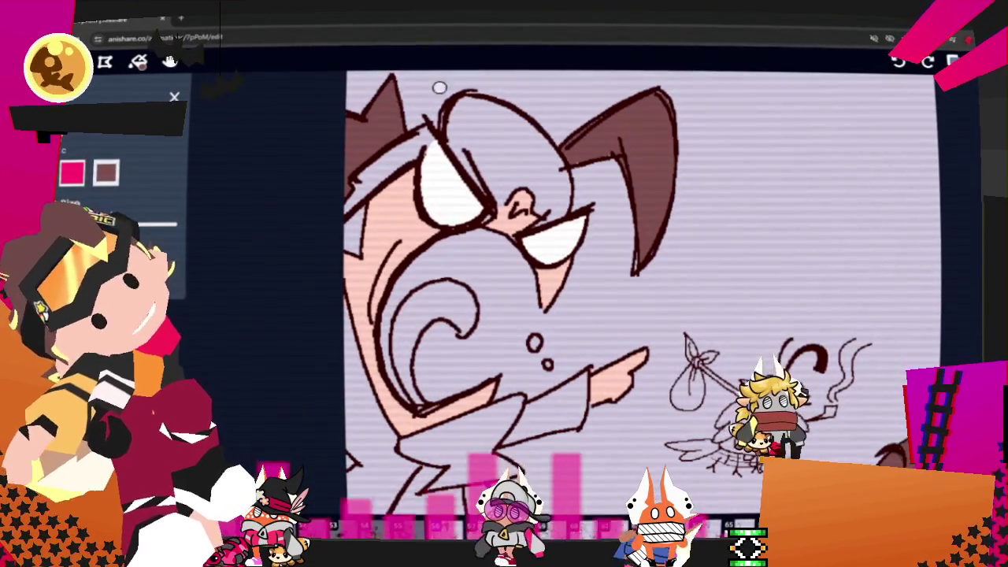
pyautogui.click(170, 61)
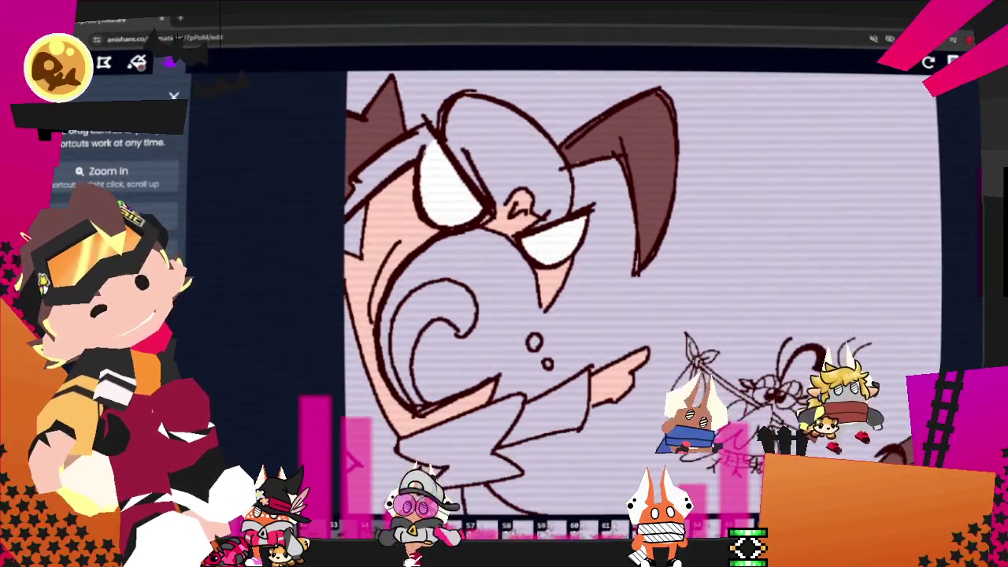
pyautogui.moveTo(630, 362); pyautogui.dragTo(636, 244)
pyautogui.moveTo(629, 315); pyautogui.dragTo(641, 313)
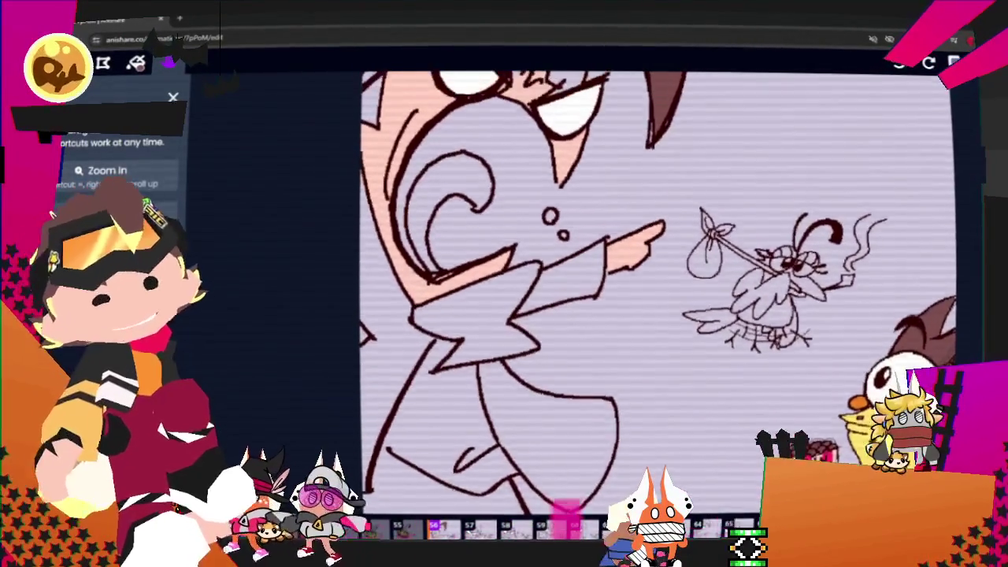
pyautogui.press('b')
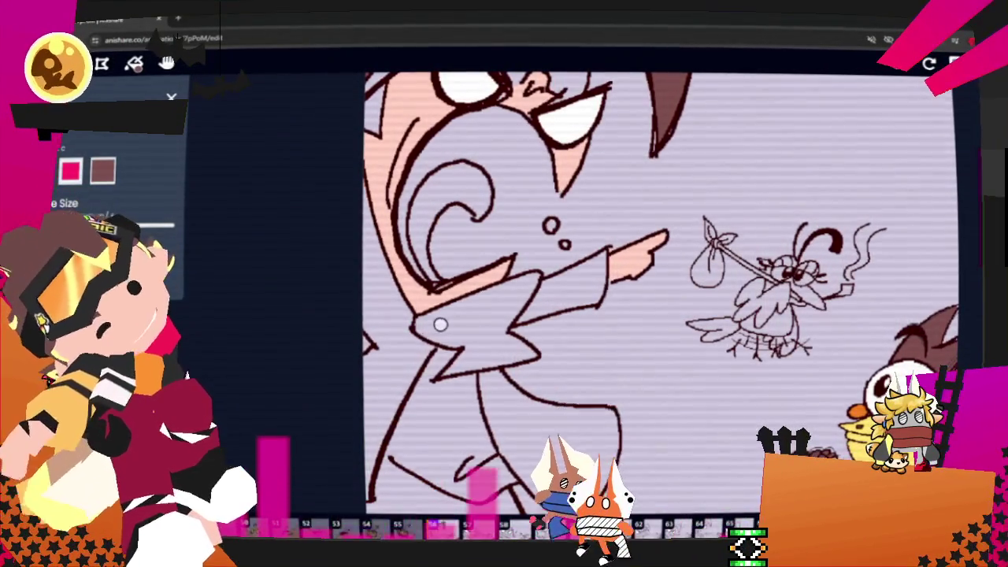
pyautogui.moveTo(433, 322)
pyautogui.mouseDown()
pyautogui.moveTo(489, 294)
pyautogui.moveTo(518, 300)
pyautogui.mouseUp()
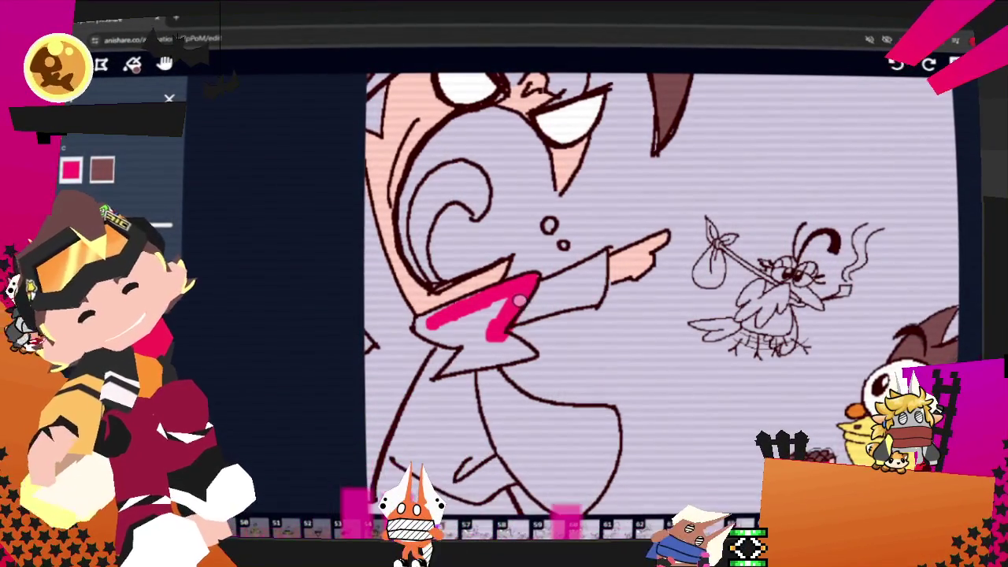
# Undo the stray stroke, then brush the zigzag collar and the tongue pink
pyautogui.hotkey('ctrl', 'z')
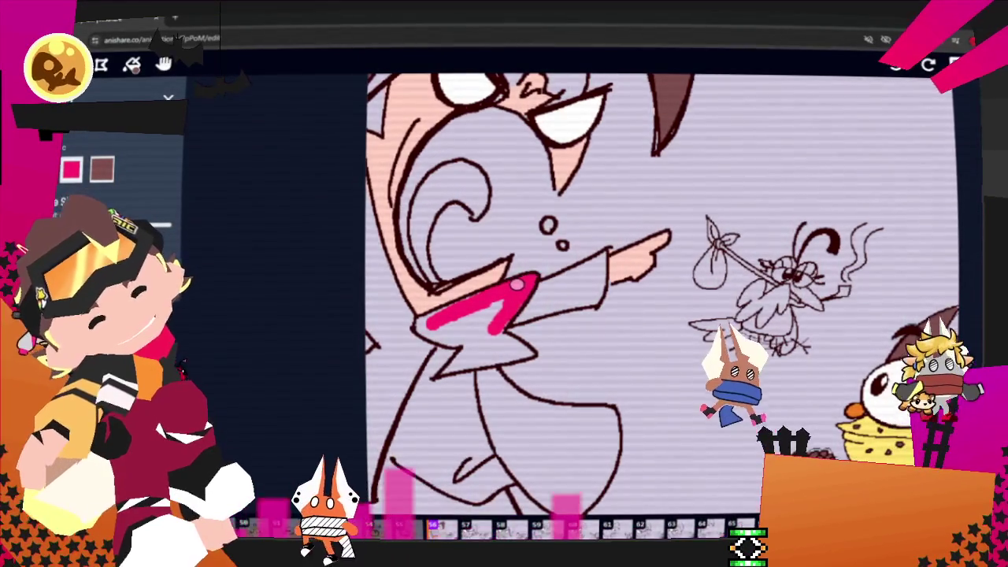
pyautogui.moveTo(499, 333)
pyautogui.mouseDown()
pyautogui.moveTo(449, 366)
pyautogui.moveTo(437, 334)
pyautogui.moveTo(493, 305)
pyautogui.mouseUp()
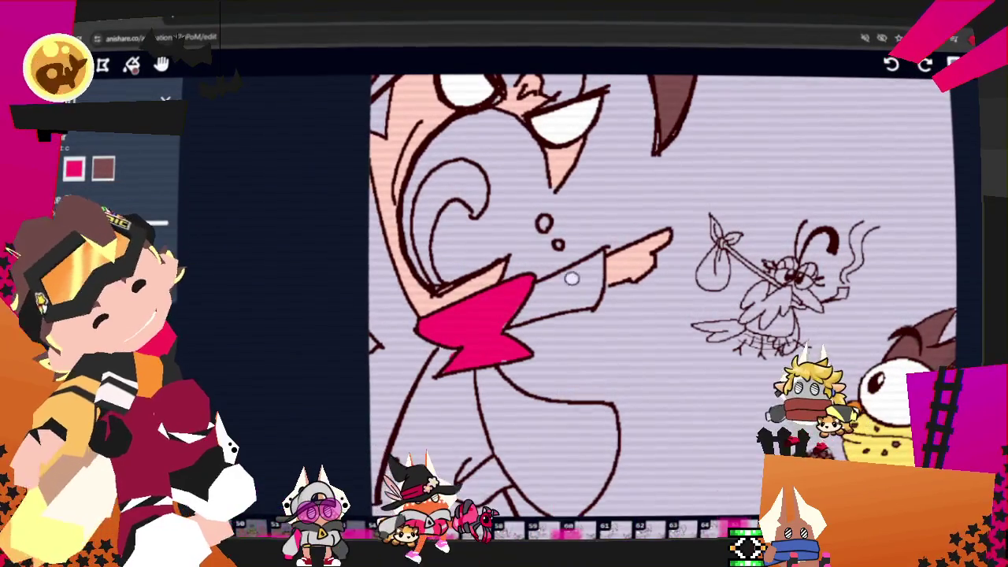
pyautogui.moveTo(425, 204)
pyautogui.mouseDown()
pyautogui.moveTo(477, 201)
pyautogui.moveTo(470, 183)
pyautogui.mouseUp()
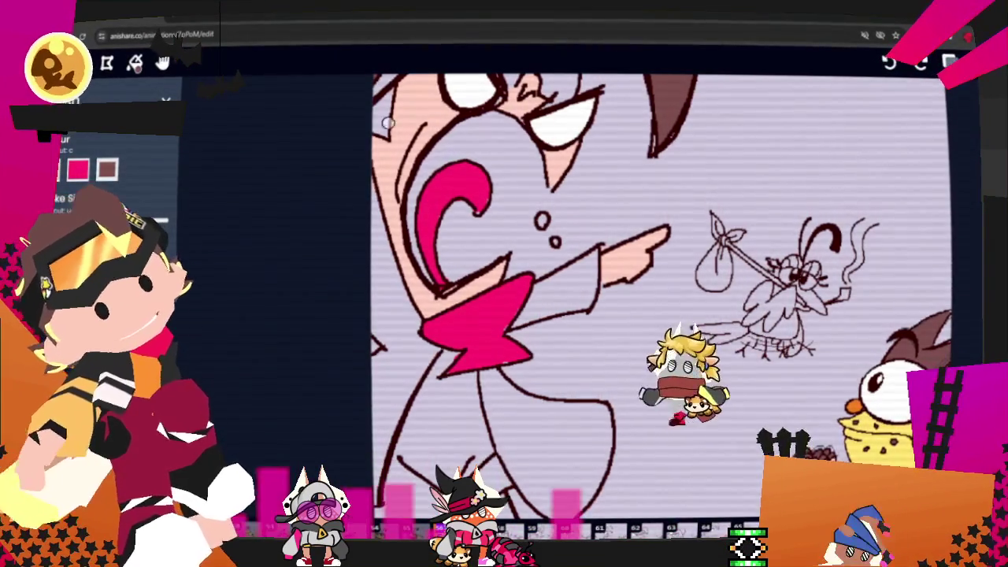
# Pan over the upper face and lower body, then advance to the next frame
pyautogui.press('h')
pyautogui.moveTo(455, 123); pyautogui.dragTo(400, 278)
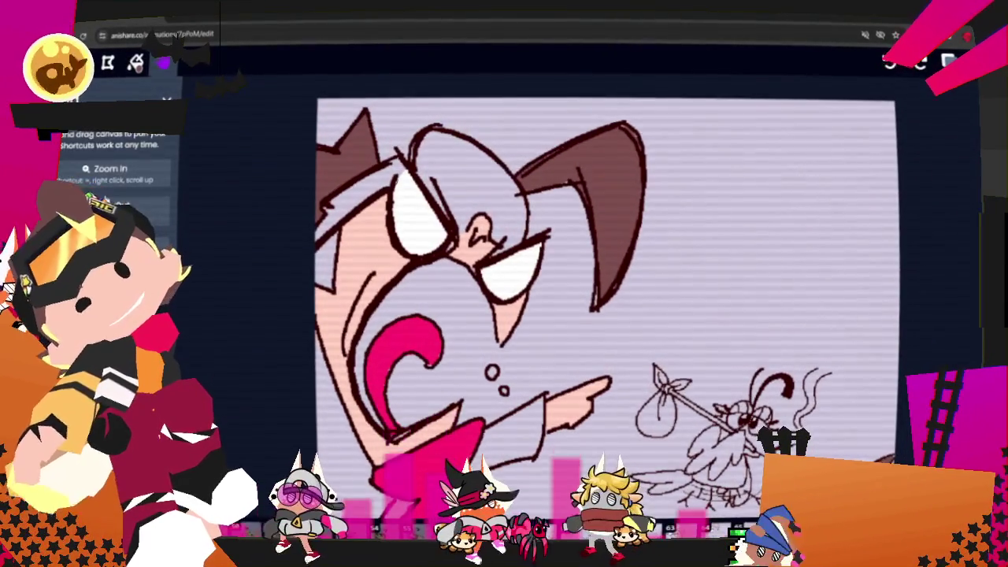
pyautogui.press('b')
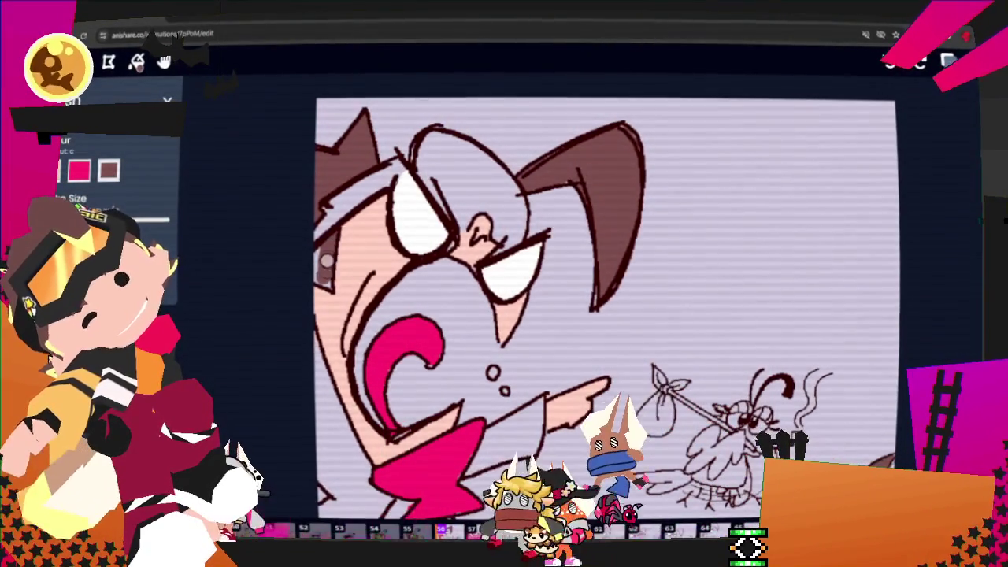
pyautogui.press('h')
pyautogui.moveTo(551, 330)
pyautogui.mouseDown()
pyautogui.moveTo(577, 201)
pyautogui.moveTo(561, 291)
pyautogui.mouseUp()
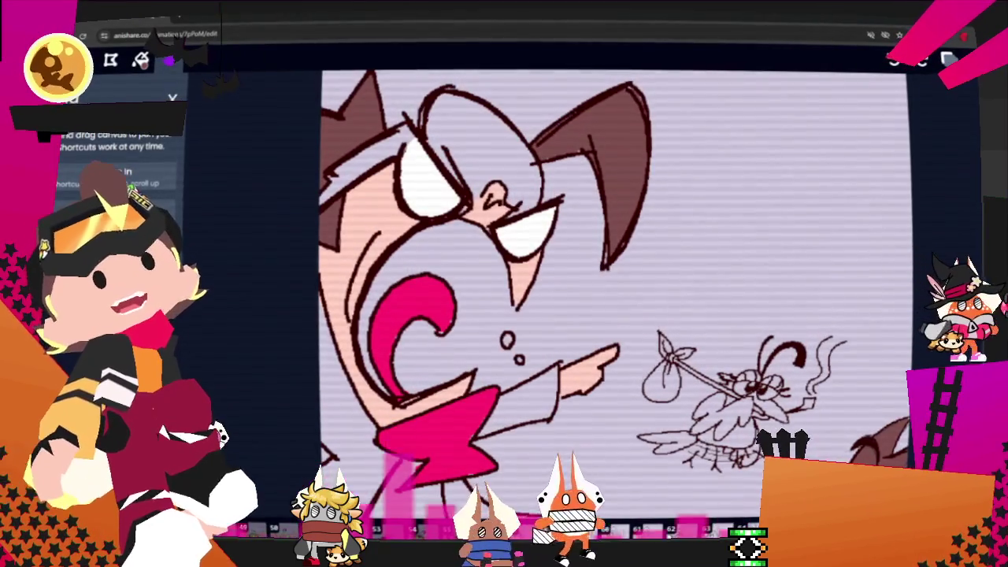
pyautogui.press('Right')
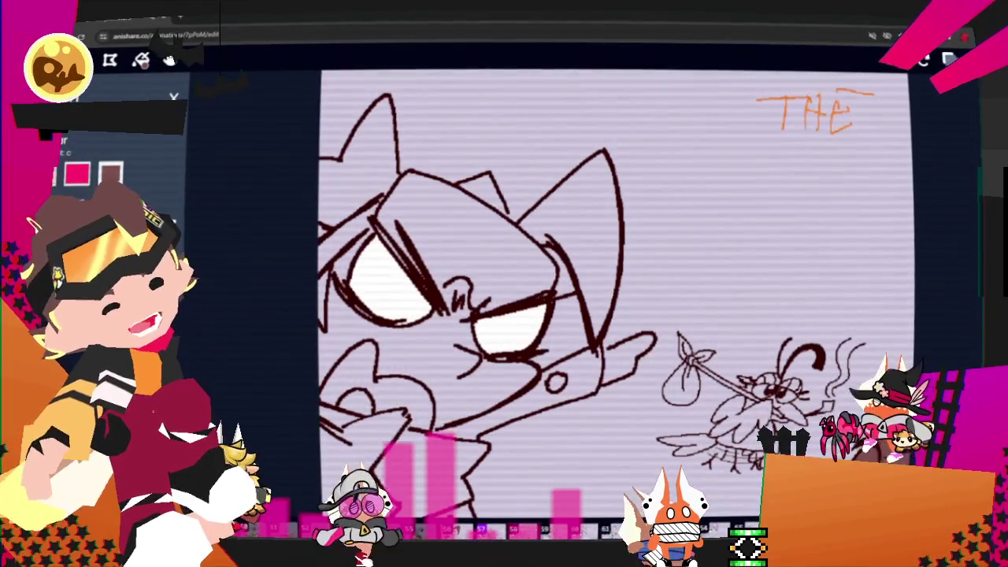
# Paint both ears and the hair at the top of the head brown on this frame
pyautogui.moveTo(555, 224); pyautogui.dragTo(595, 322)
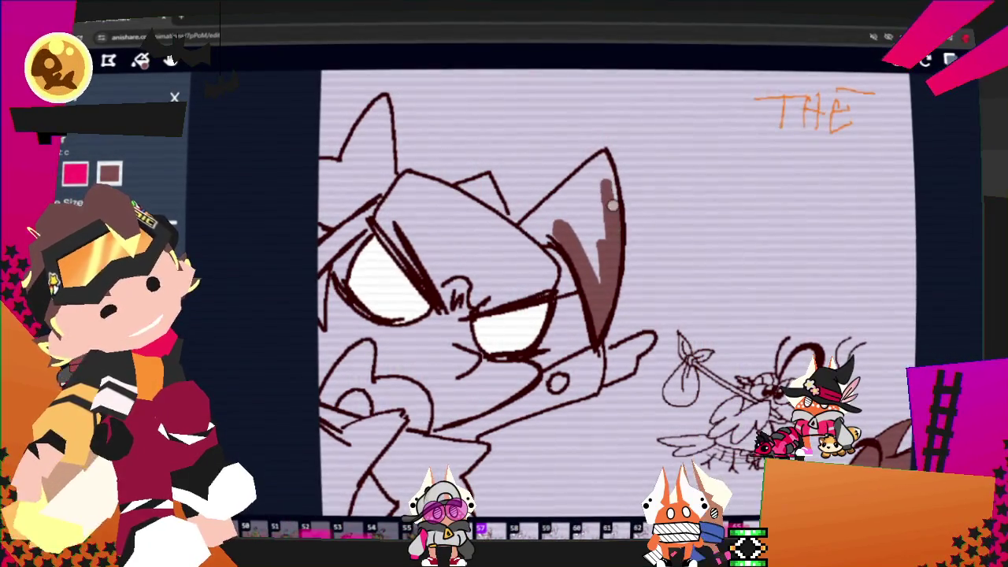
pyautogui.moveTo(606, 168); pyautogui.dragTo(535, 222)
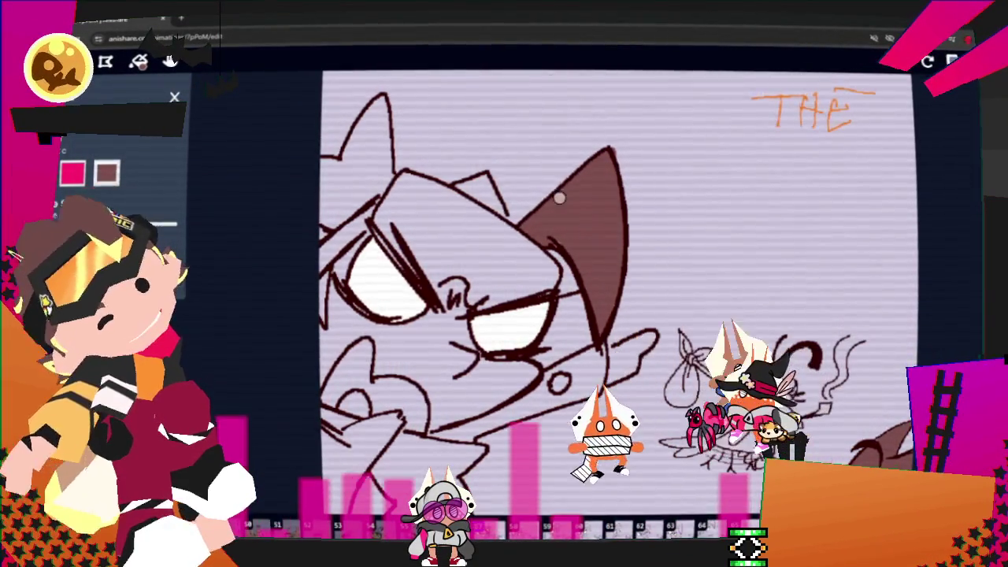
pyautogui.moveTo(497, 207); pyautogui.dragTo(468, 186)
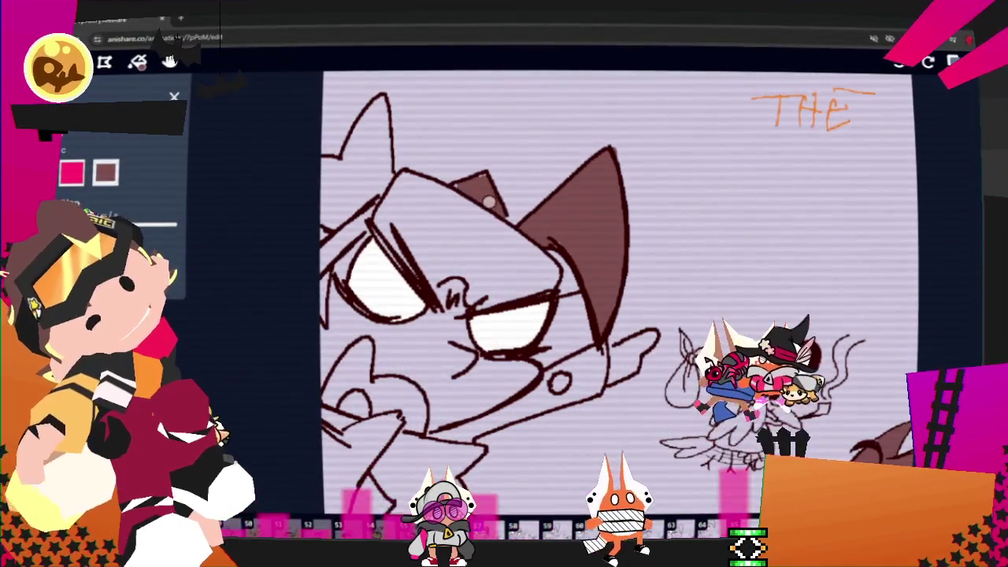
pyautogui.moveTo(381, 106); pyautogui.dragTo(384, 162)
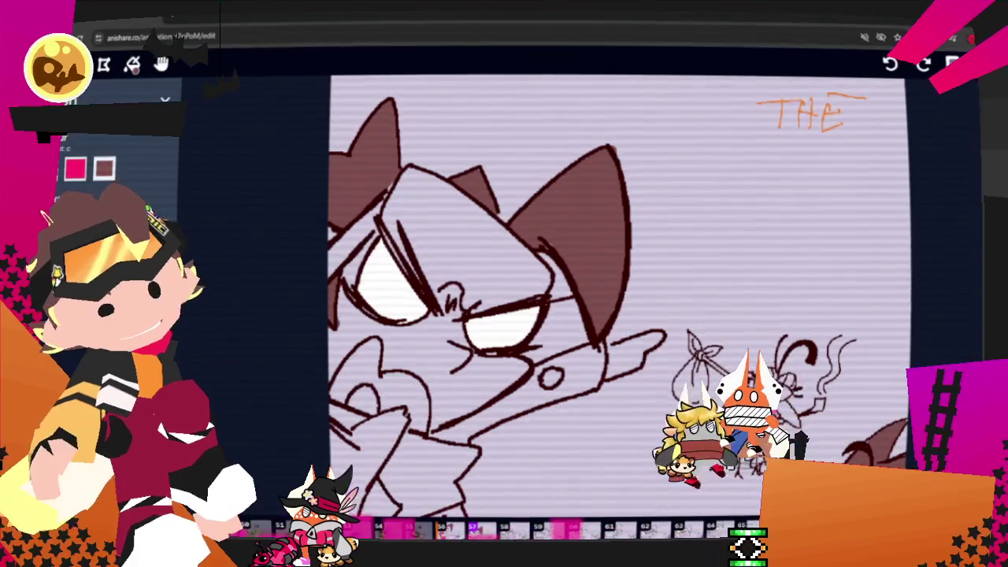
# On the next frame, fill the ear dark brown down to its base, then pan the drawing up
pyautogui.press('Right')
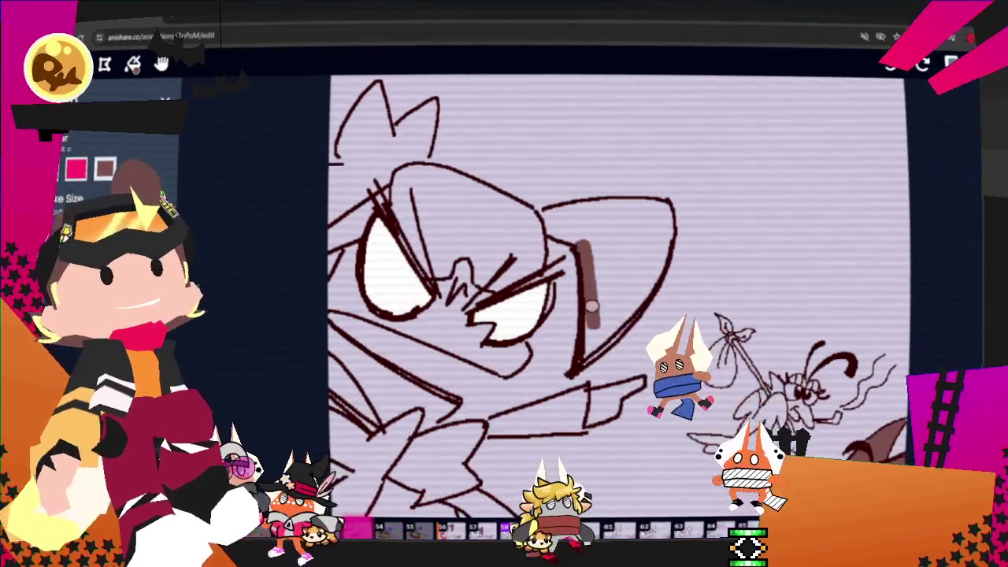
pyautogui.moveTo(588, 311)
pyautogui.mouseDown()
pyautogui.moveTo(656, 262)
pyautogui.moveTo(664, 218)
pyautogui.mouseUp()
pyautogui.moveTo(664, 207)
pyautogui.mouseDown()
pyautogui.moveTo(587, 216)
pyautogui.moveTo(615, 205)
pyautogui.mouseUp()
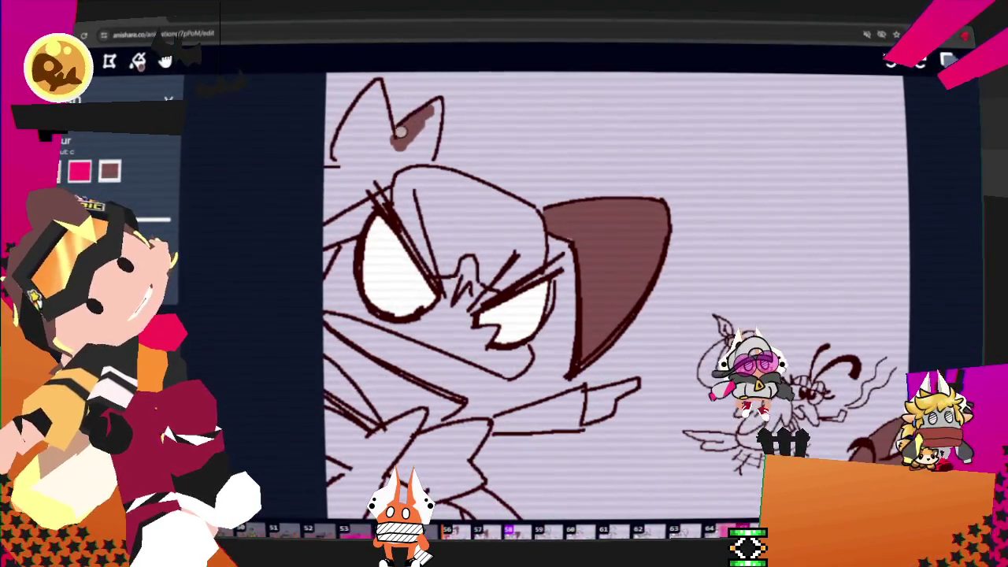
pyautogui.moveTo(431, 142); pyautogui.dragTo(329, 176)
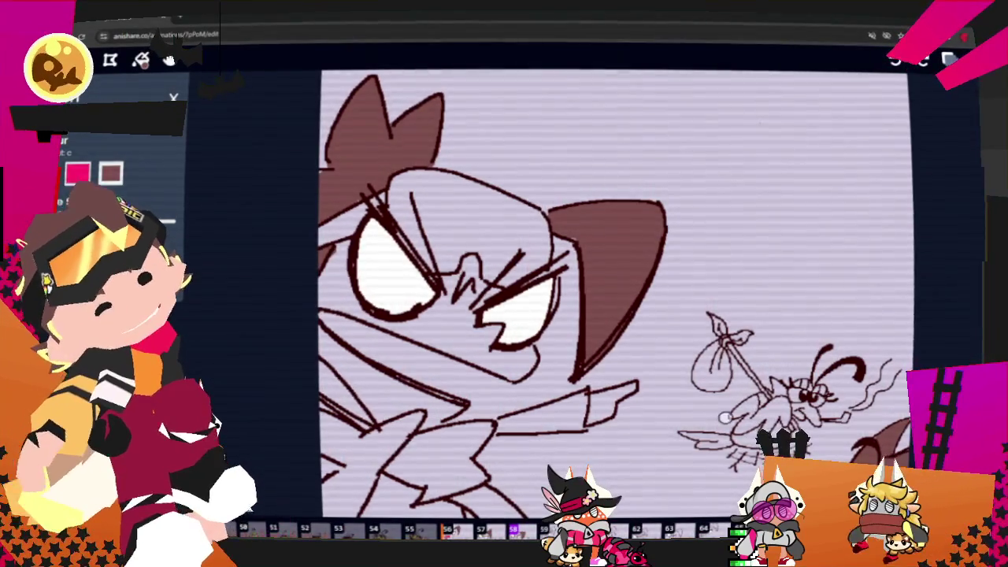
pyautogui.click(170, 61)
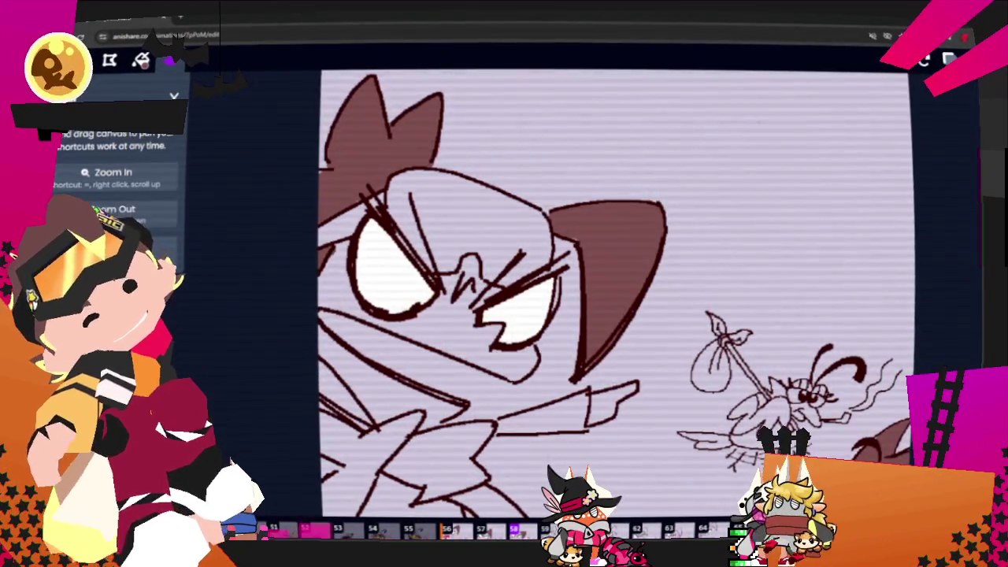
pyautogui.moveTo(551, 331); pyautogui.dragTo(536, 228)
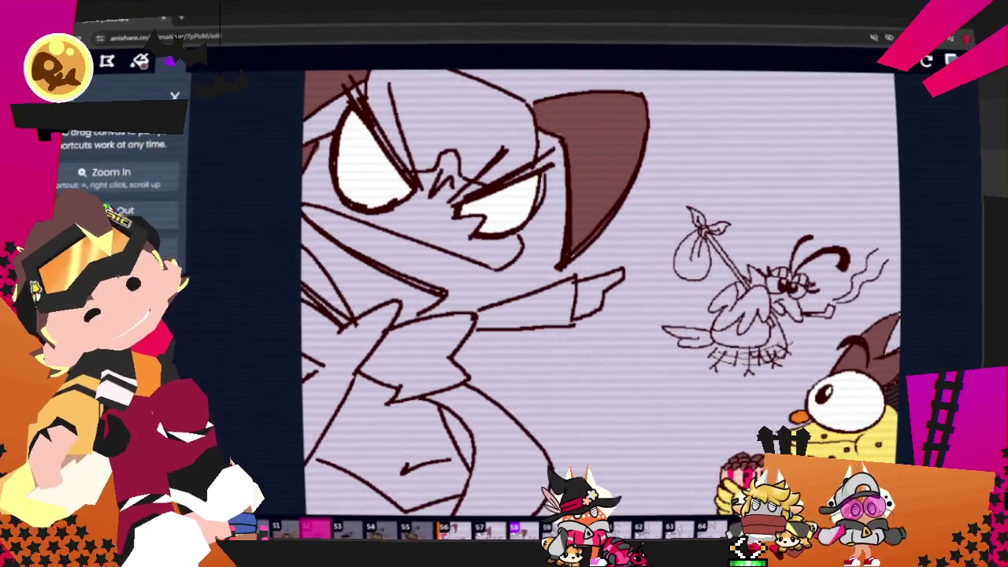
# On the next frame, with the brown brush settings restored, fill the left ear solid brown
pyautogui.press('Right')
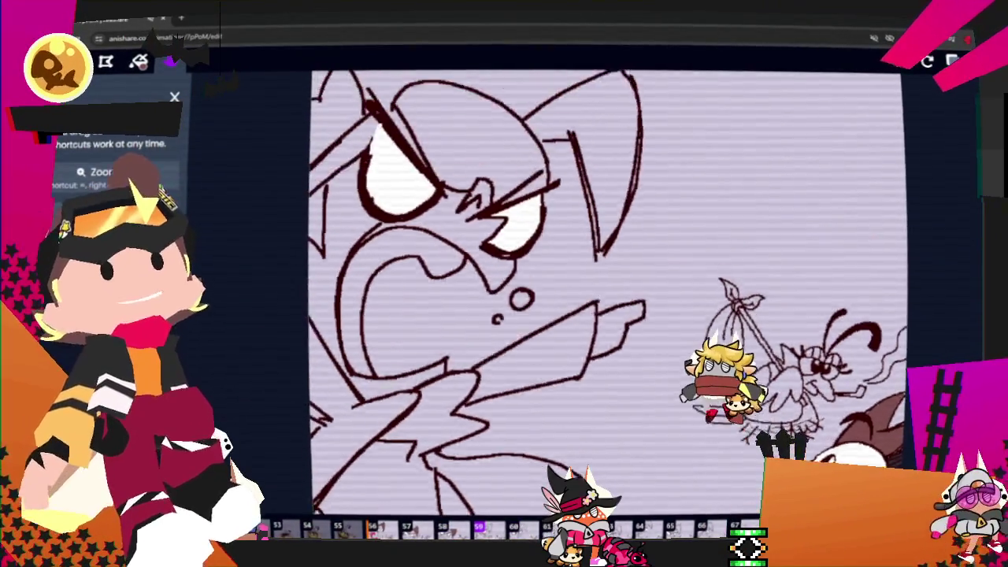
pyautogui.moveTo(551, 276); pyautogui.dragTo(586, 456)
pyautogui.click(169, 61)
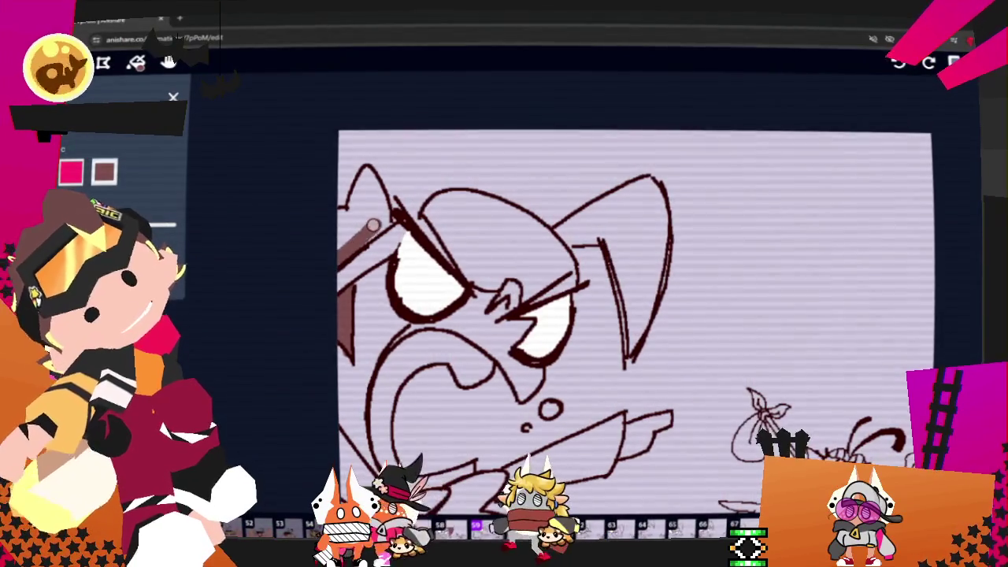
pyautogui.click(375, 206)
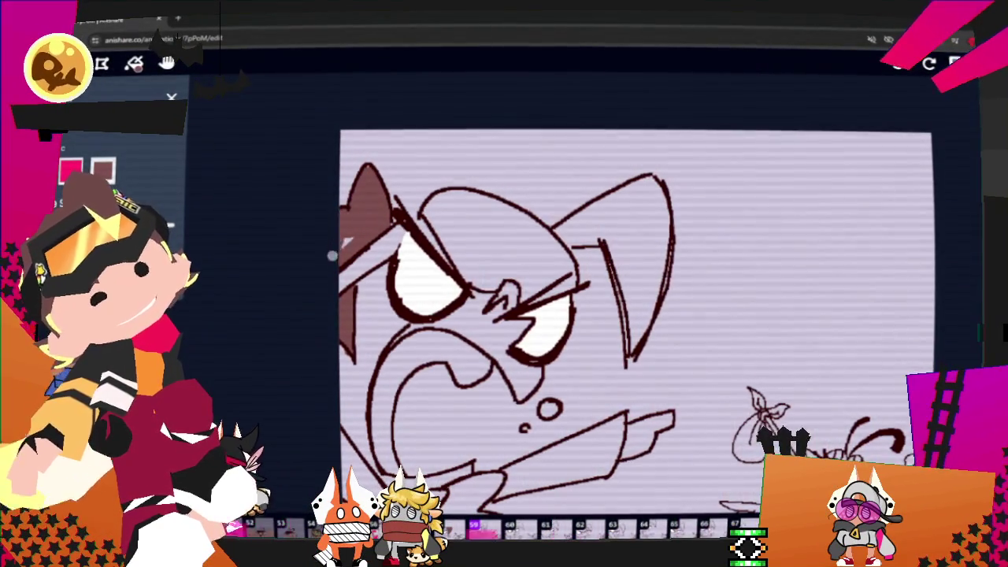
# Fill the right ear's interior brown, covering its remaining white gaps
pyautogui.moveTo(553, 233); pyautogui.dragTo(615, 203)
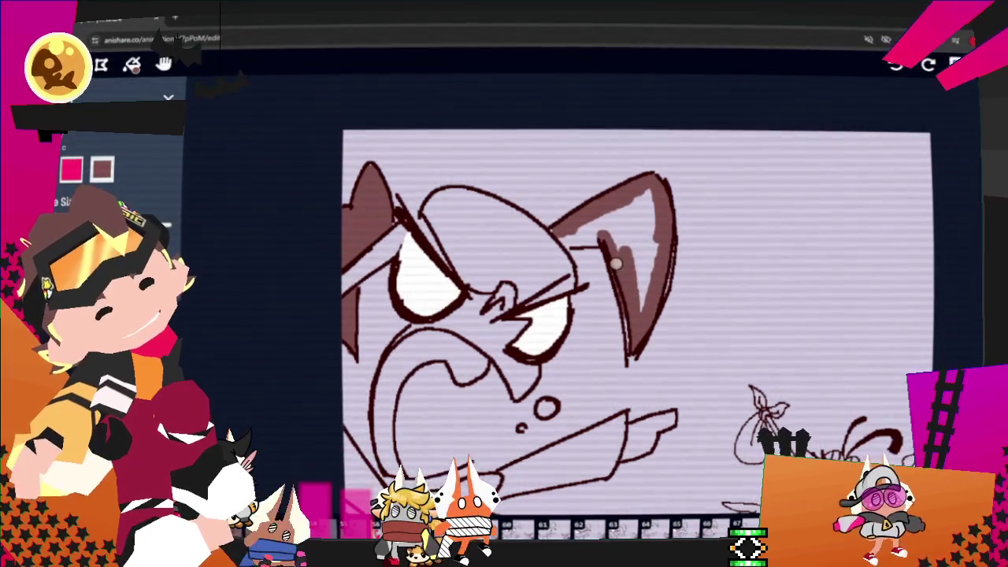
pyautogui.moveTo(600, 236); pyautogui.dragTo(617, 261)
pyautogui.click(640, 208)
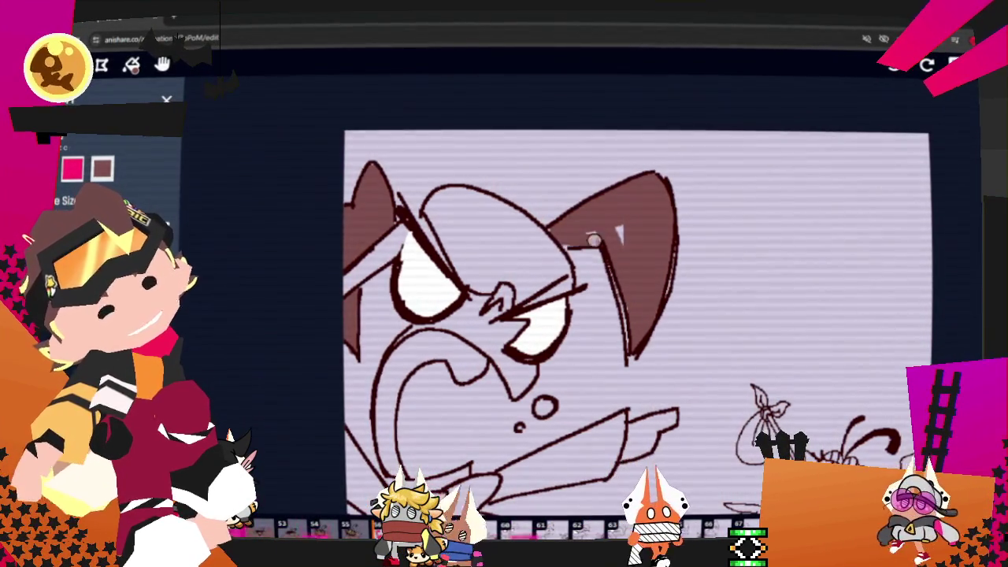
pyautogui.click(606, 238)
pyautogui.click(607, 238)
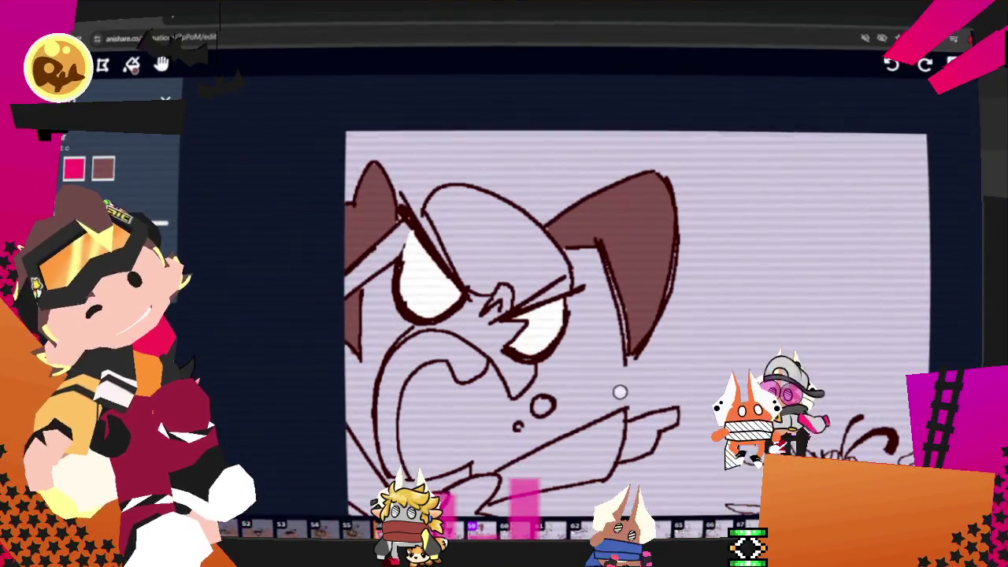
pyautogui.scroll(3, 637, 314)
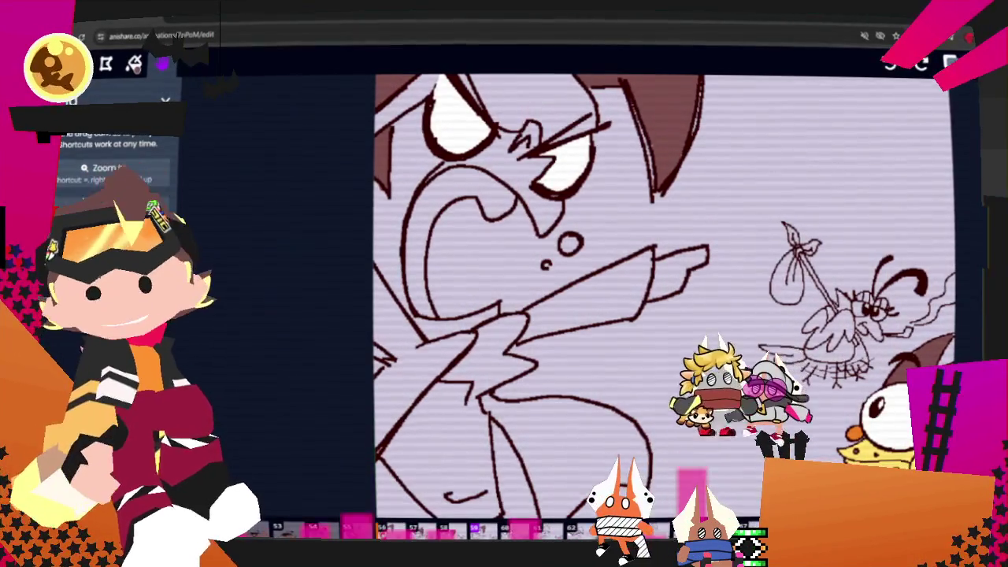
pyautogui.press('Left')
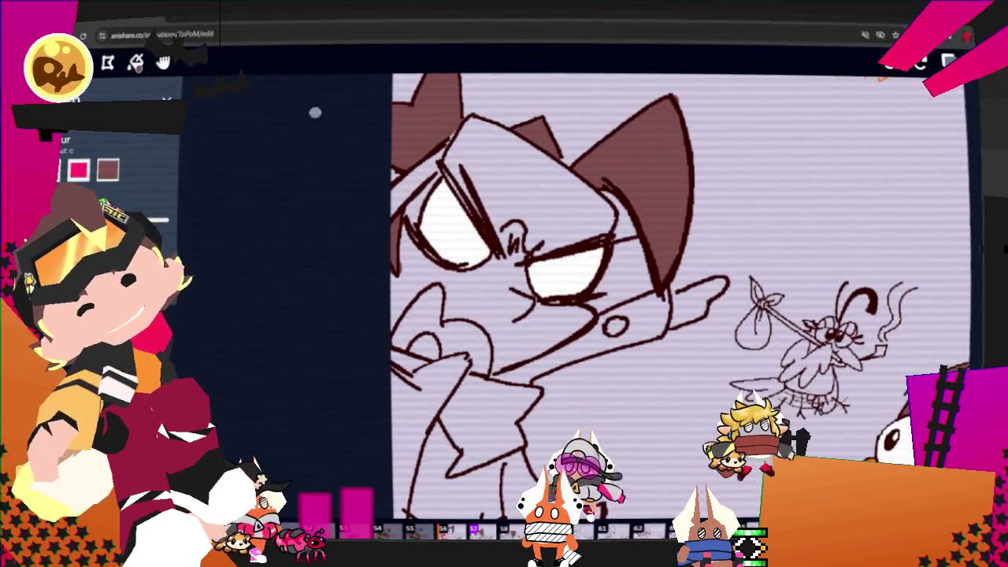
# Brush red over the lips and the zigzag star collar until no white gaps remain
pyautogui.moveTo(403, 319); pyautogui.dragTo(472, 338)
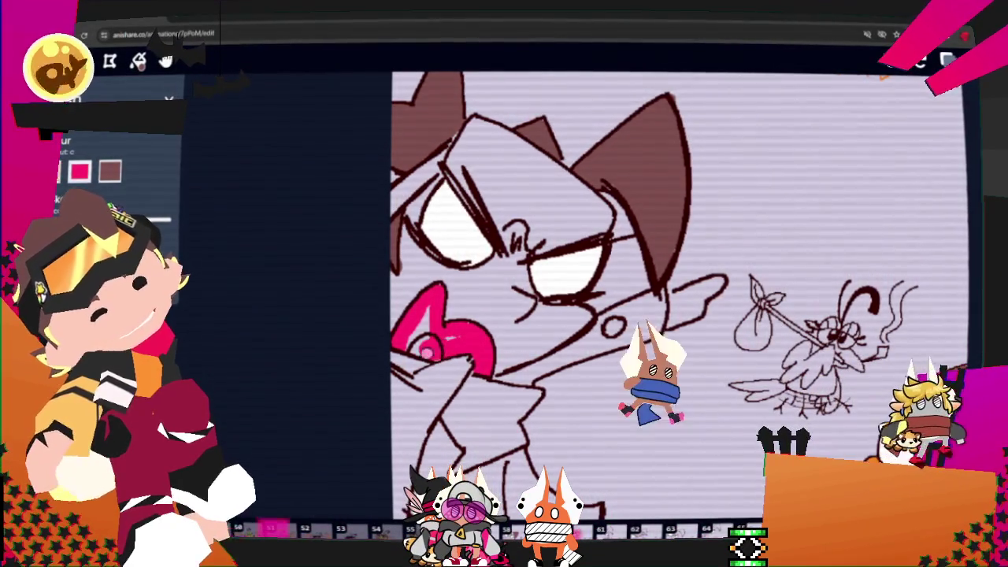
pyautogui.moveTo(419, 339); pyautogui.dragTo(494, 327)
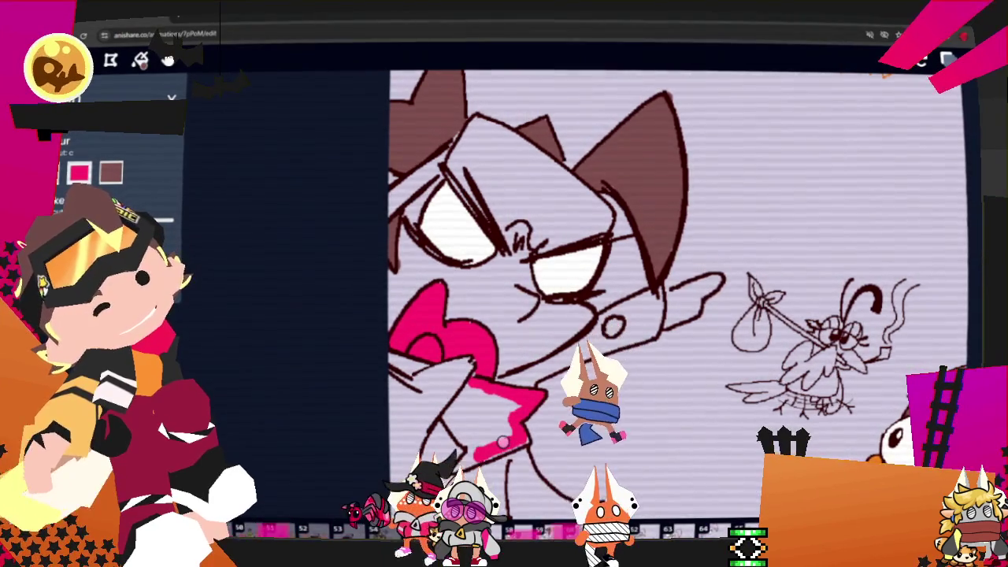
pyautogui.moveTo(525, 439); pyautogui.dragTo(449, 420)
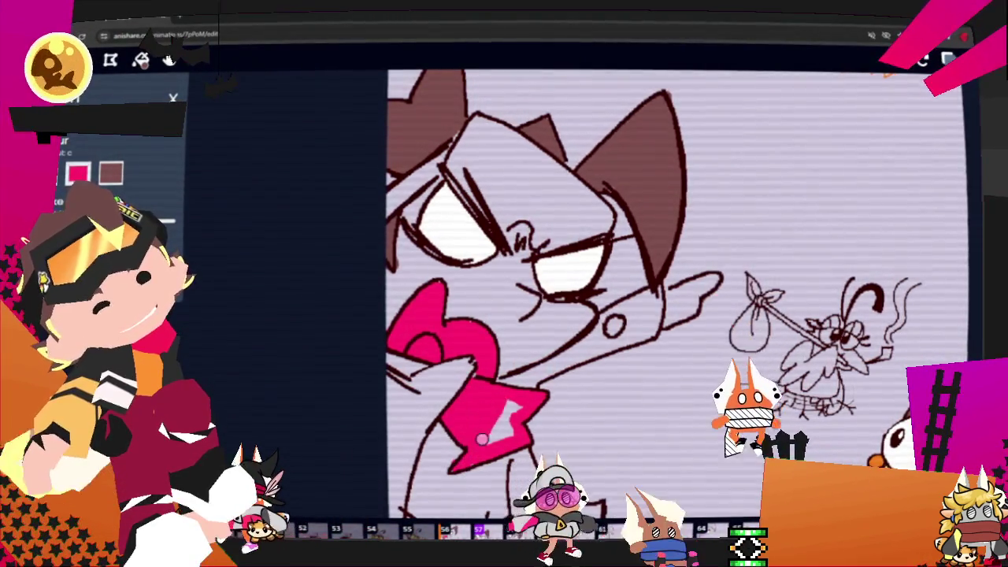
pyautogui.moveTo(447, 417); pyautogui.dragTo(518, 414)
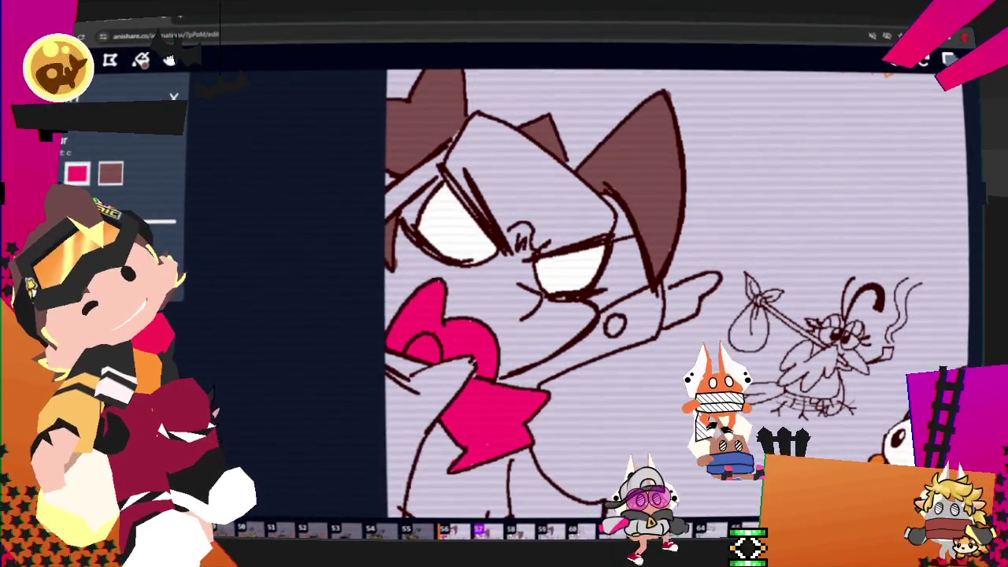